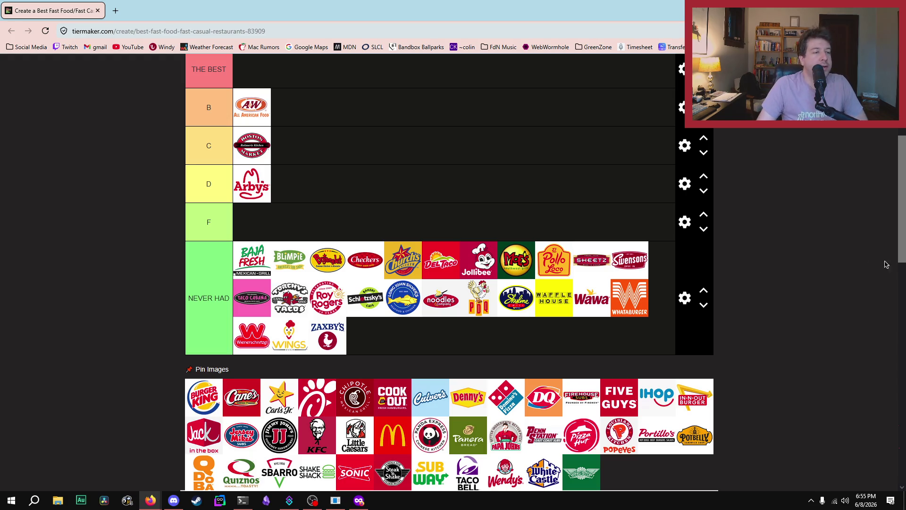
# Drop the Burger King logo into the B row, right after A&W.
pyautogui.scroll(2, 502, 285)
pyautogui.scroll(-2, 538, 301)
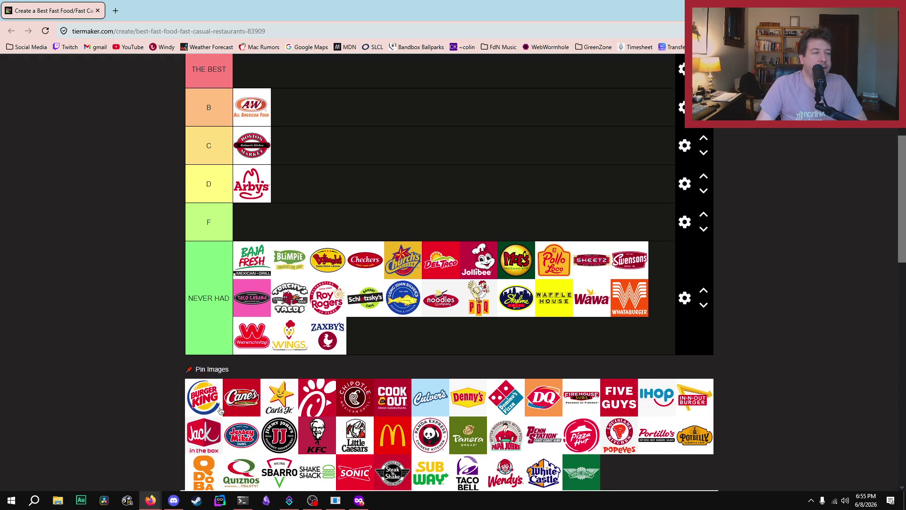
pyautogui.moveTo(208, 400)
pyautogui.mouseDown()
pyautogui.moveTo(478, 103)
pyautogui.moveTo(466, 206)
pyautogui.moveTo(467, 194)
pyautogui.moveTo(474, 229)
pyautogui.moveTo(473, 197)
pyautogui.moveTo(469, 225)
pyautogui.moveTo(403, 183)
pyautogui.mouseUp()
pyautogui.scroll(2, 473, 101)
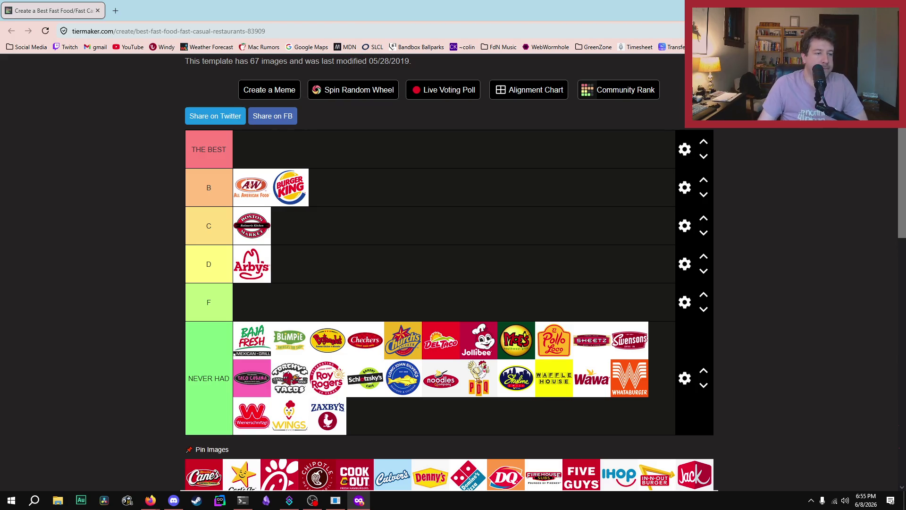
pyautogui.scroll(-2, 557, 162)
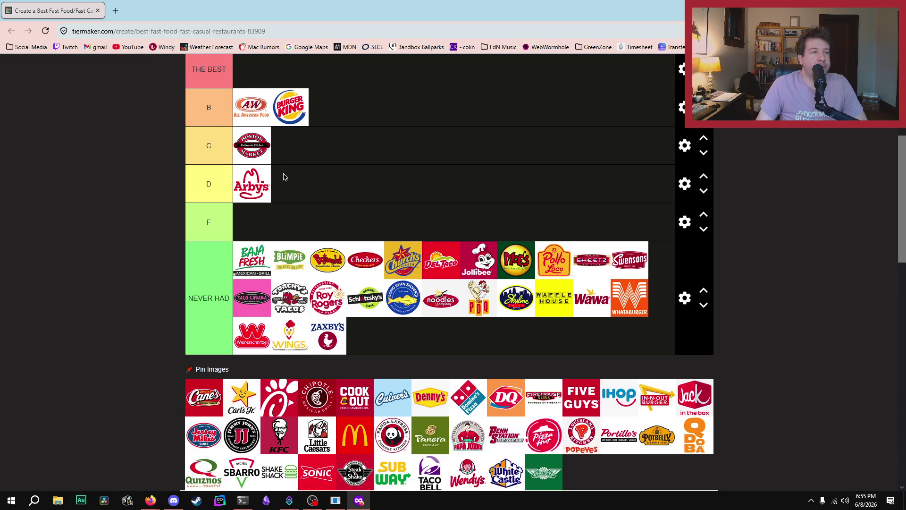
pyautogui.scroll(2, 156, 273)
pyautogui.scroll(-4, 156, 273)
pyautogui.scroll(2, 162, 423)
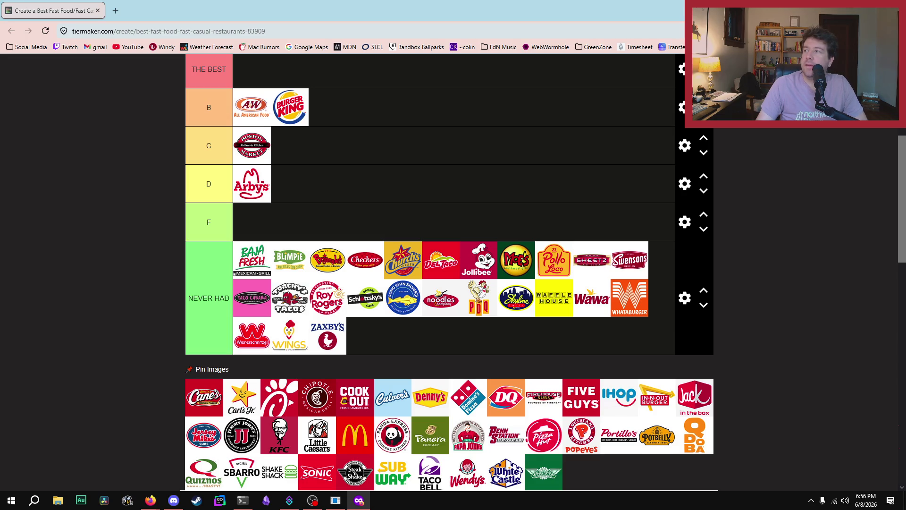
pyautogui.hotkey('alt', 'F4')
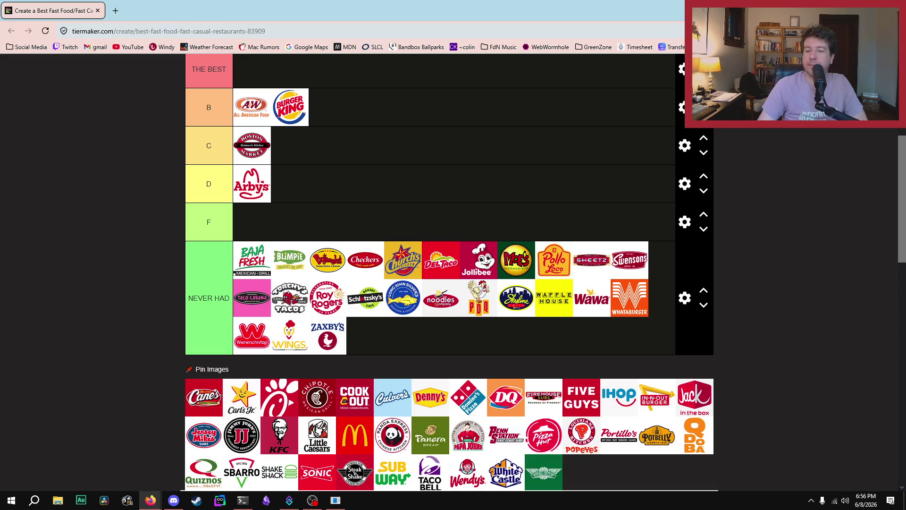
pyautogui.hotkey('ctrl', 'shift', 'p')
pyautogui.hotkey('alt', 'Tab')
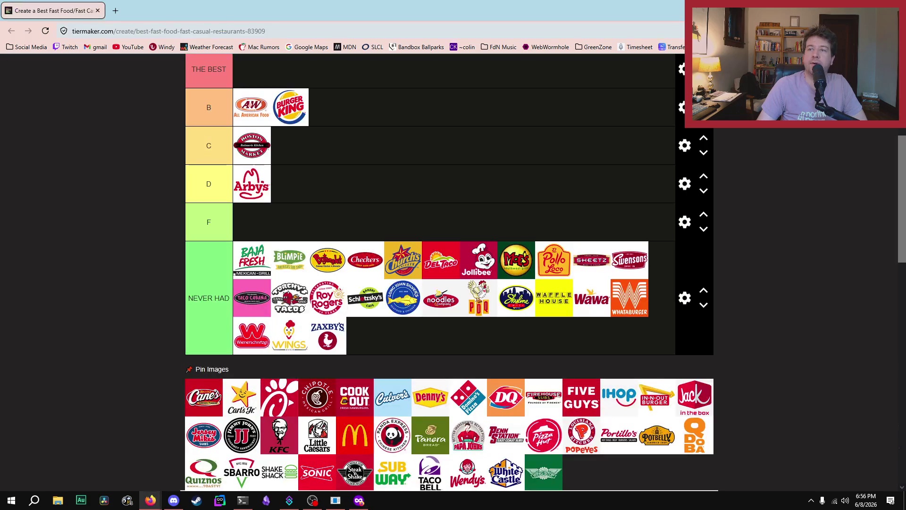
pyautogui.hotkey('alt', 'Tab')
pyautogui.hotkey('alt', 'Tab')
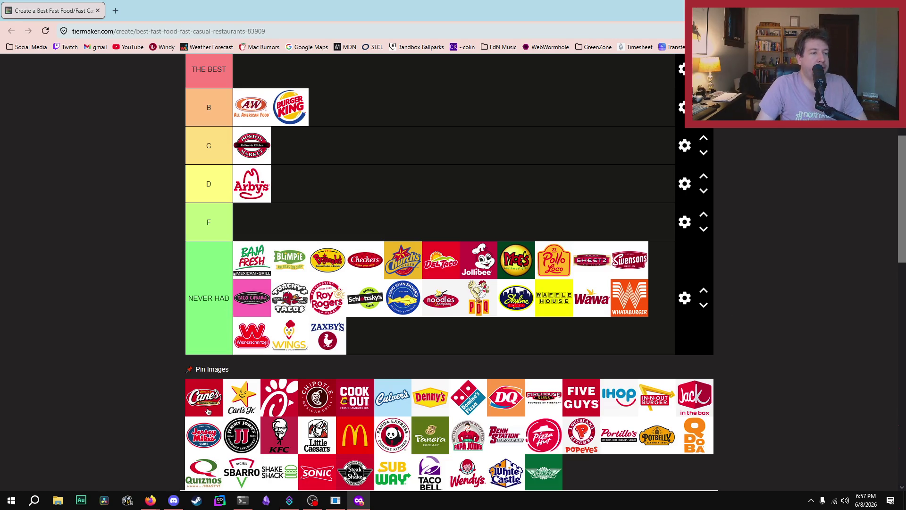
# Place Cane's and then Carl's Jr. in tier C after Boston Market.
pyautogui.moveTo(208, 412)
pyautogui.mouseDown()
pyautogui.moveTo(384, 163)
pyautogui.moveTo(295, 150)
pyautogui.mouseUp()
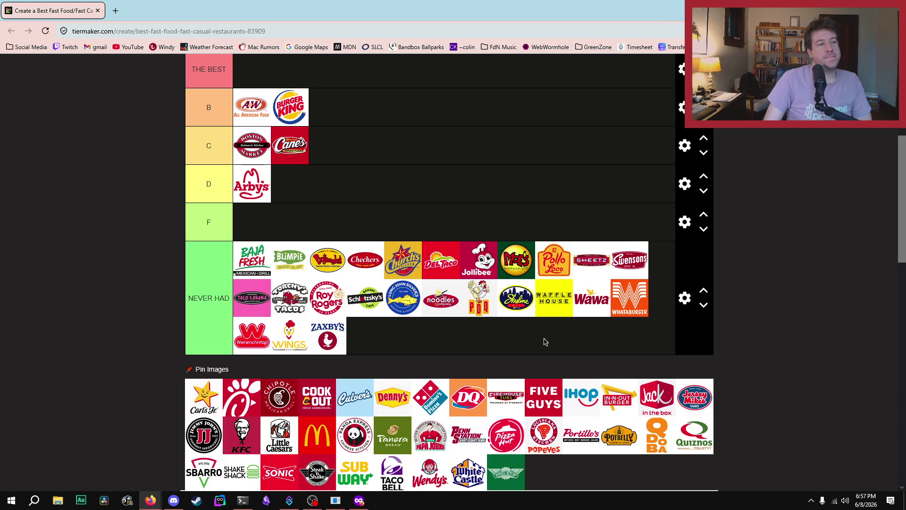
pyautogui.scroll(2, 500, 220)
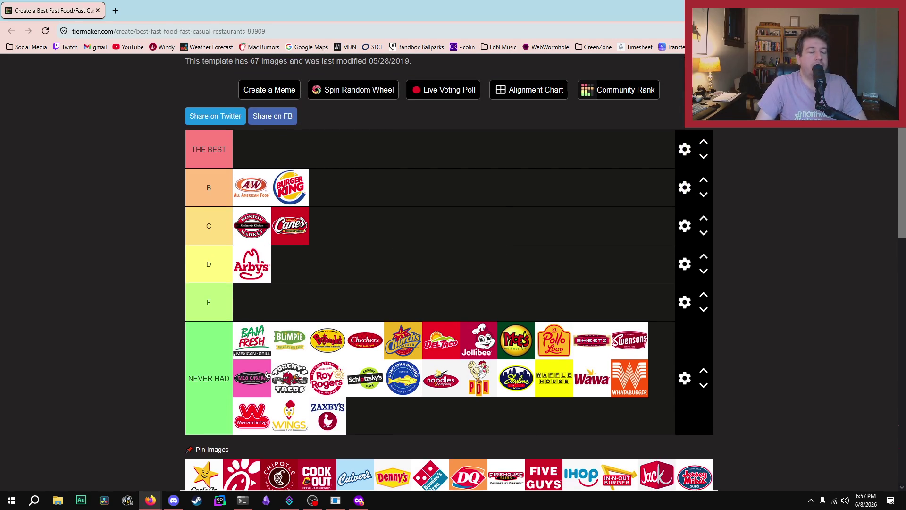
pyautogui.scroll(-2, 265, 375)
pyautogui.scroll(1, 262, 378)
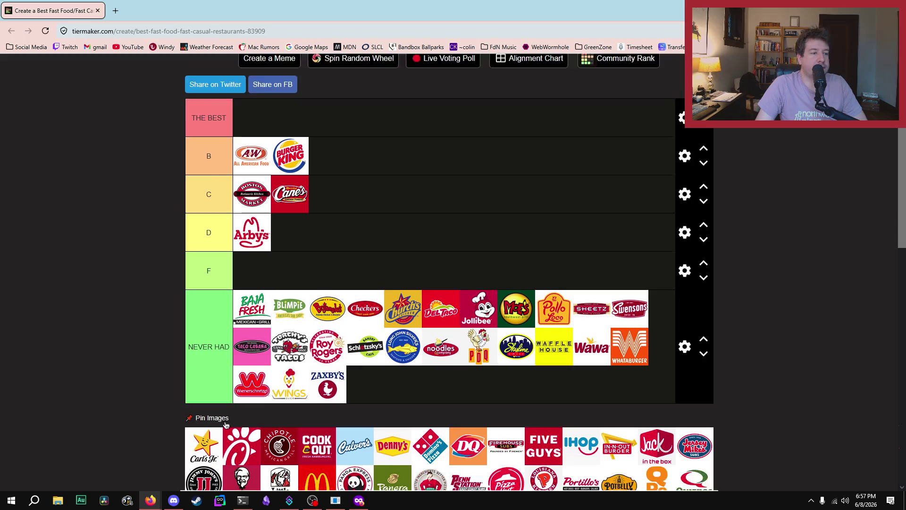
pyautogui.scroll(-1, 225, 425)
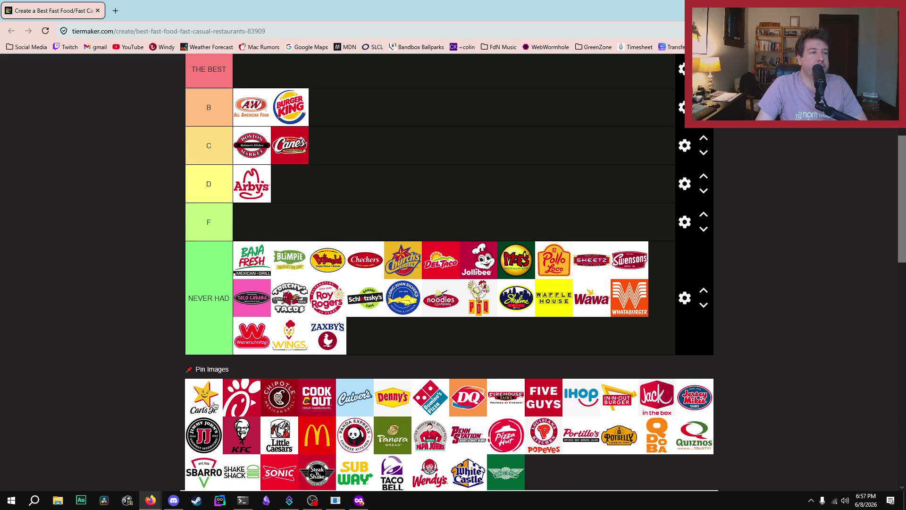
pyautogui.moveTo(215, 406)
pyautogui.mouseDown()
pyautogui.moveTo(464, 156)
pyautogui.moveTo(452, 174)
pyautogui.moveTo(464, 150)
pyautogui.moveTo(474, 171)
pyautogui.moveTo(480, 144)
pyautogui.moveTo(472, 177)
pyautogui.moveTo(472, 158)
pyautogui.moveTo(282, 157)
pyautogui.moveTo(381, 156)
pyautogui.mouseUp()
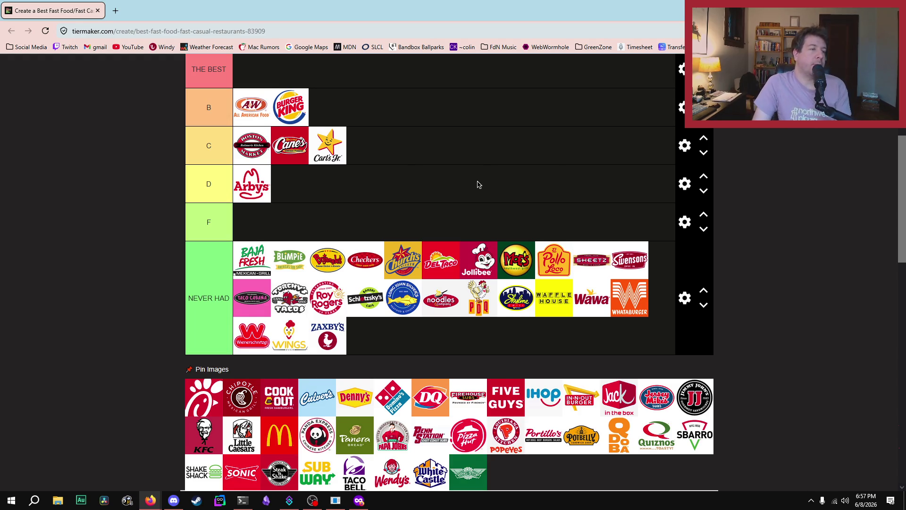
# Rank Chick-fil-A in tier B after Burger King.
pyautogui.scroll(2, 478, 184)
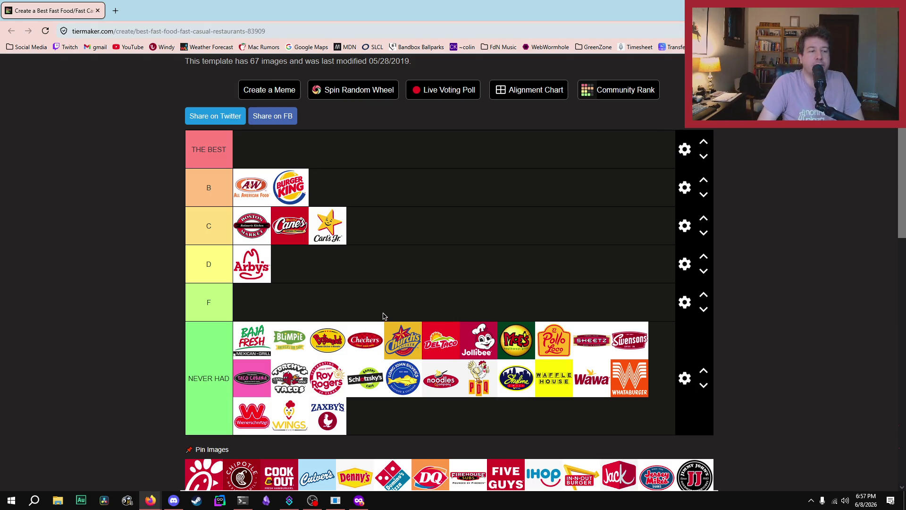
pyautogui.scroll(-3, 399, 255)
pyautogui.scroll(2, 411, 243)
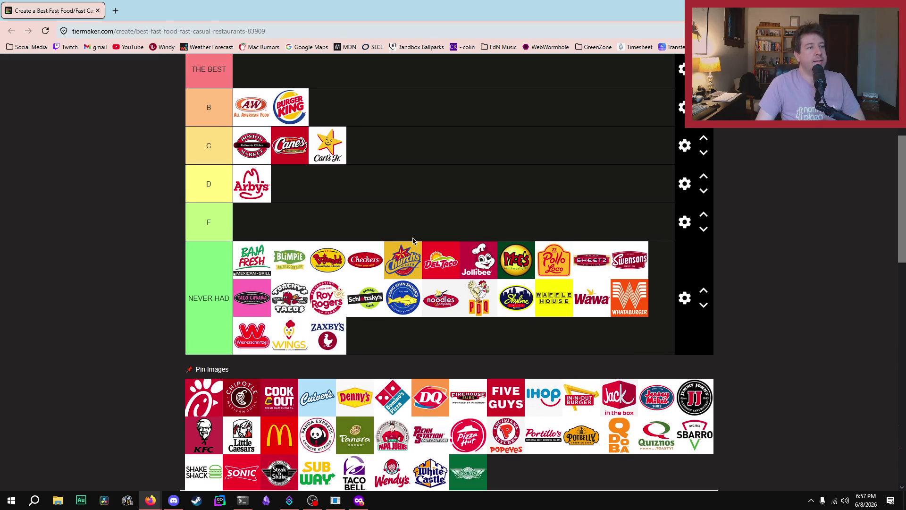
pyautogui.moveTo(208, 402)
pyautogui.mouseDown()
pyautogui.moveTo(446, 139)
pyautogui.moveTo(411, 108)
pyautogui.mouseUp()
# Add Chipotle to tier B after Chick-fil-A, making four chains in B.
pyautogui.scroll(2, 522, 170)
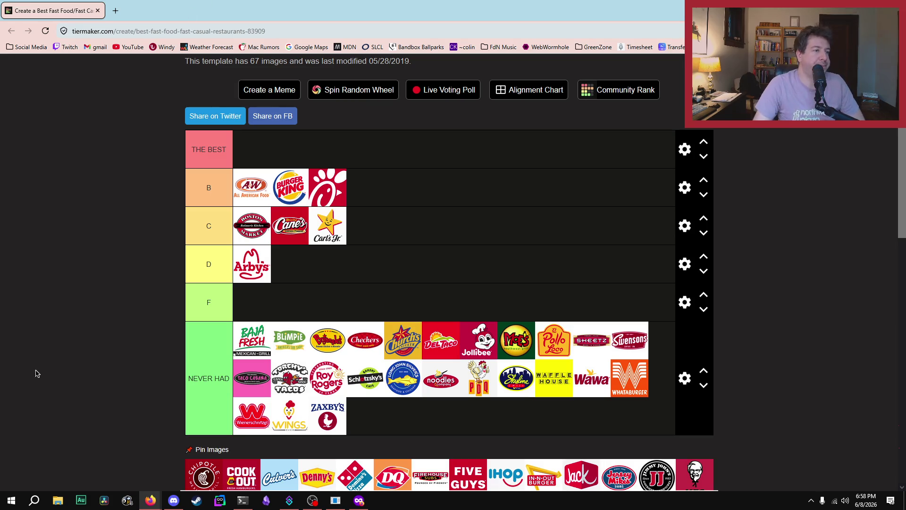
pyautogui.scroll(-1, 43, 356)
pyautogui.scroll(-2, 43, 356)
pyautogui.scroll(2, 43, 356)
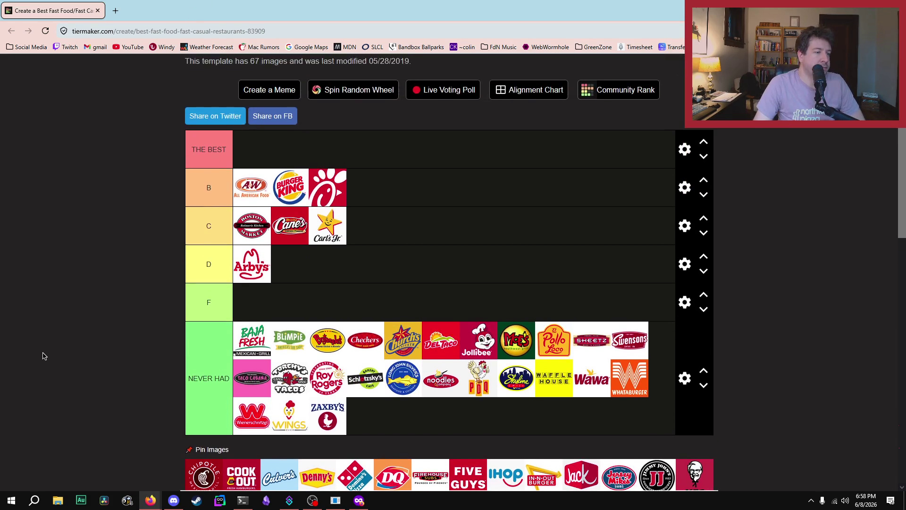
pyautogui.scroll(-1, 43, 356)
pyautogui.scroll(-6, 43, 356)
pyautogui.scroll(7, 43, 356)
pyautogui.scroll(-2, 43, 356)
pyautogui.scroll(2, 43, 356)
pyautogui.scroll(-2, 42, 362)
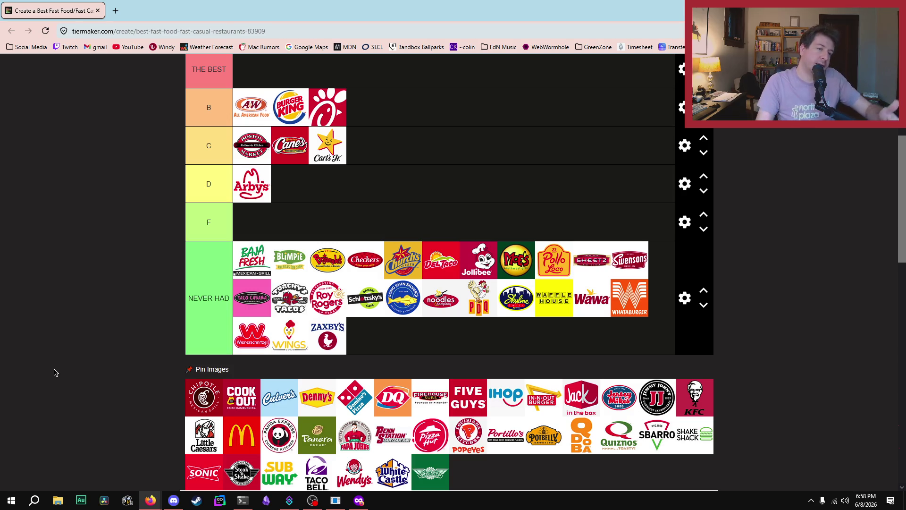
pyautogui.scroll(2, 783, 226)
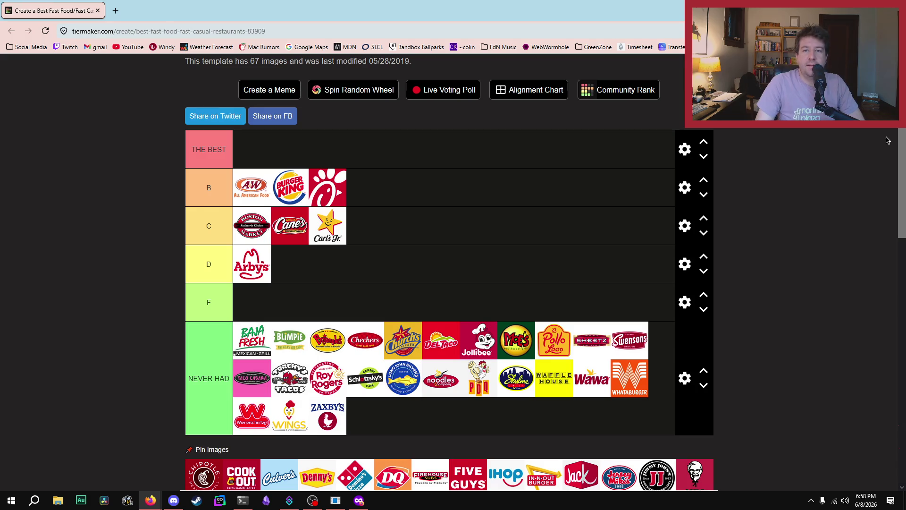
pyautogui.moveTo(899, 133)
pyautogui.mouseDown()
pyautogui.moveTo(902, 216)
pyautogui.moveTo(903, 135)
pyautogui.moveTo(902, 148)
pyautogui.mouseUp()
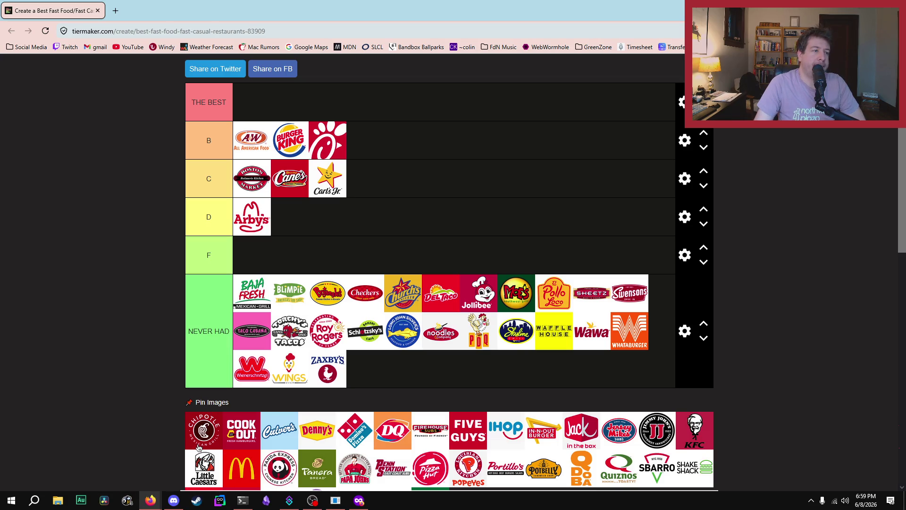
pyautogui.moveTo(199, 447)
pyautogui.mouseDown()
pyautogui.moveTo(251, 184)
pyautogui.moveTo(232, 178)
pyautogui.moveTo(437, 165)
pyautogui.moveTo(420, 144)
pyautogui.moveTo(415, 172)
pyautogui.moveTo(430, 134)
pyautogui.moveTo(238, 146)
pyautogui.moveTo(359, 149)
pyautogui.moveTo(404, 168)
pyautogui.moveTo(403, 138)
pyautogui.mouseUp()
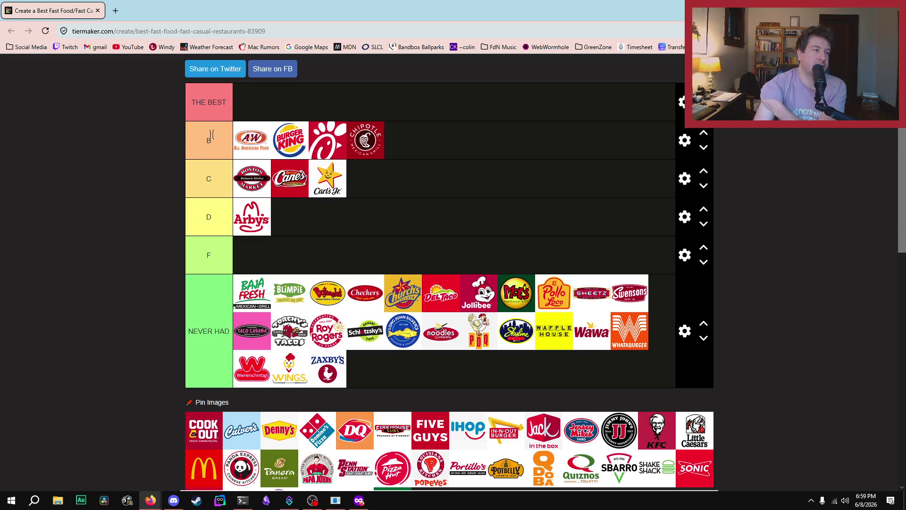
# Put Cook Out in the first slot of tier B, ahead of A&W.
pyautogui.scroll(2, 195, 144)
pyautogui.scroll(-2, 199, 183)
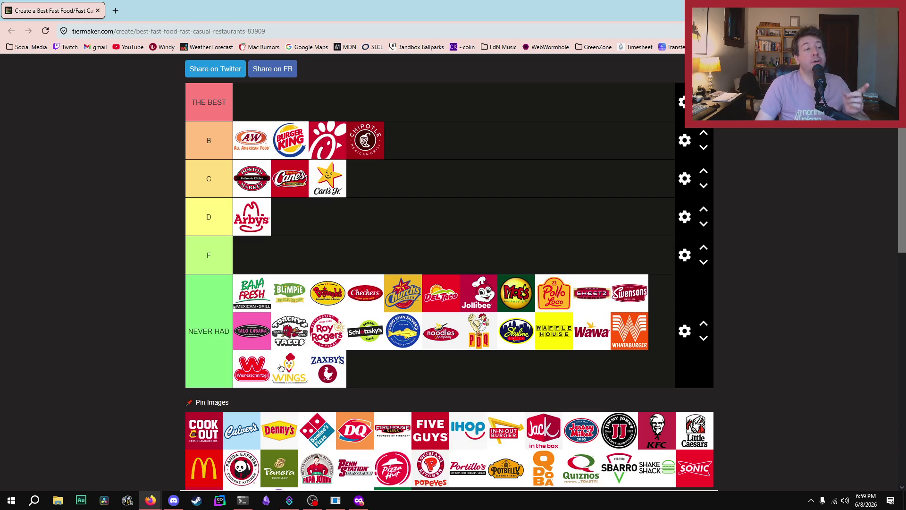
pyautogui.moveTo(225, 363)
pyautogui.mouseDown()
pyautogui.moveTo(242, 137)
pyautogui.moveTo(250, 140)
pyautogui.mouseUp()
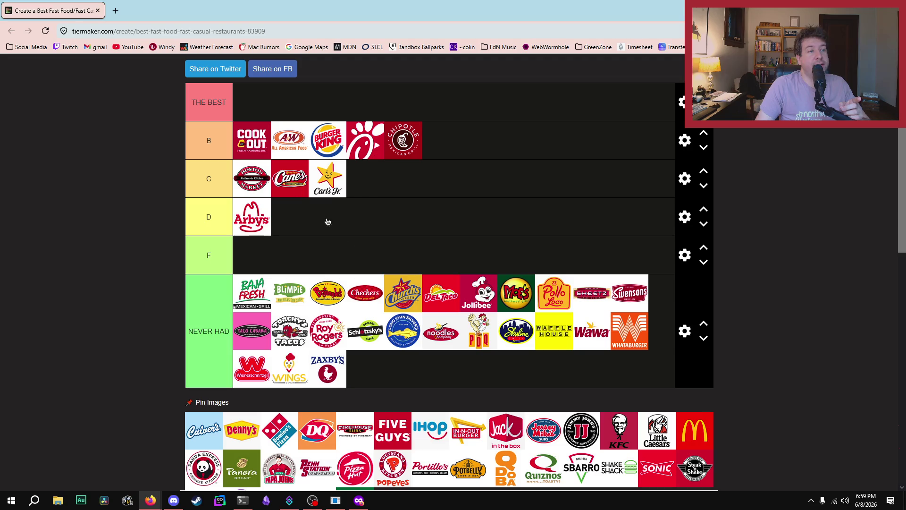
pyautogui.scroll(2, 421, 204)
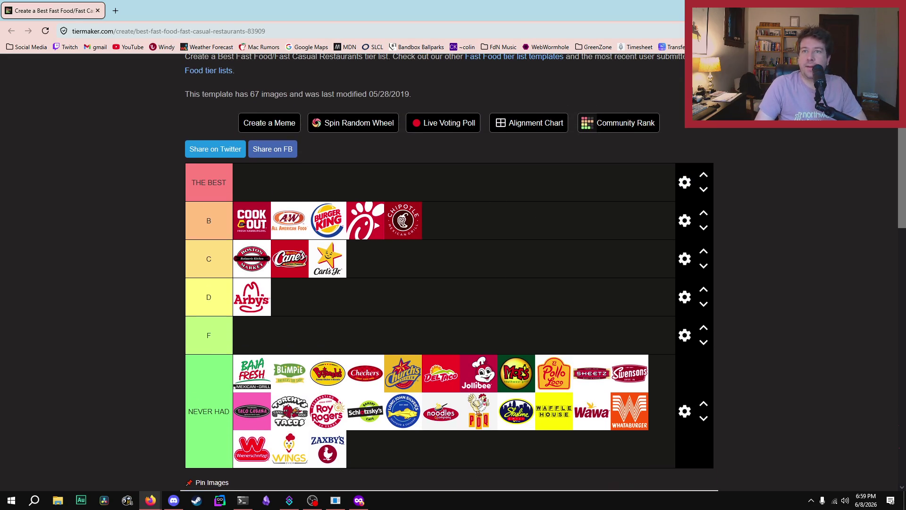
pyautogui.hotkey('alt', 'Tab')
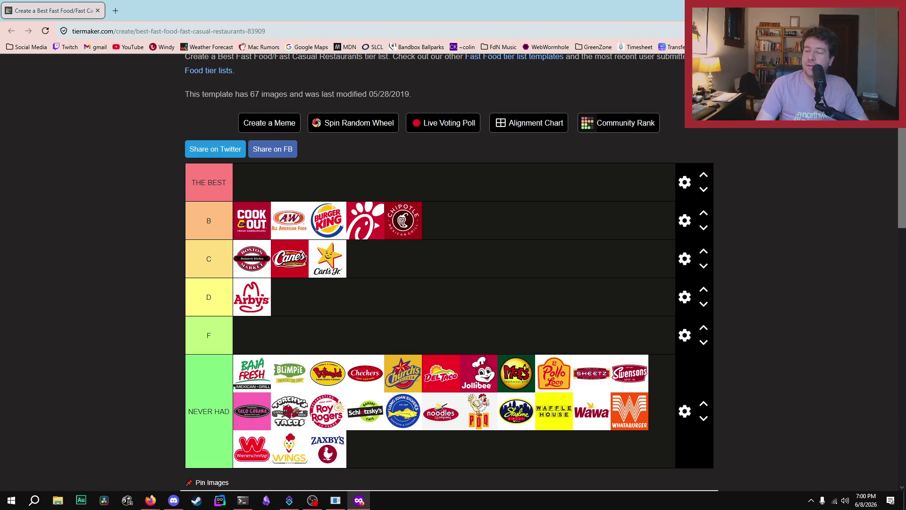
pyautogui.press('super+i')
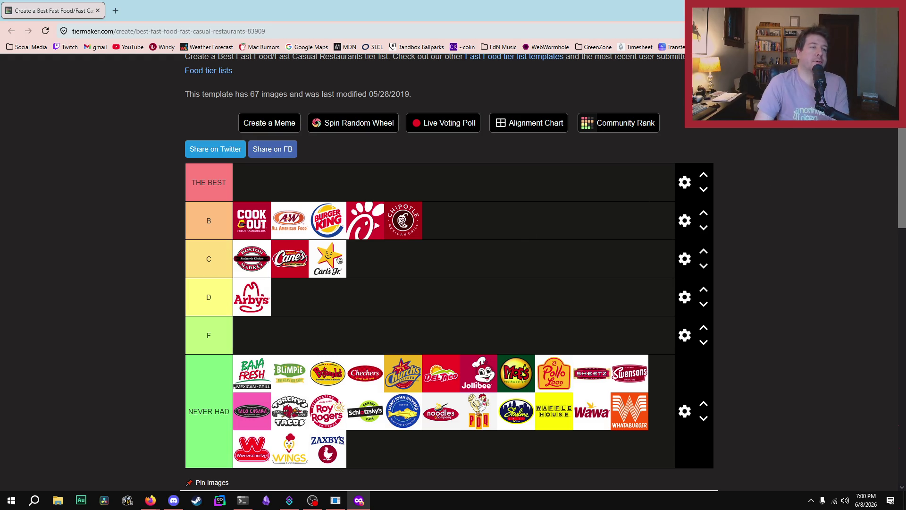
pyautogui.scroll(-4, 644, 282)
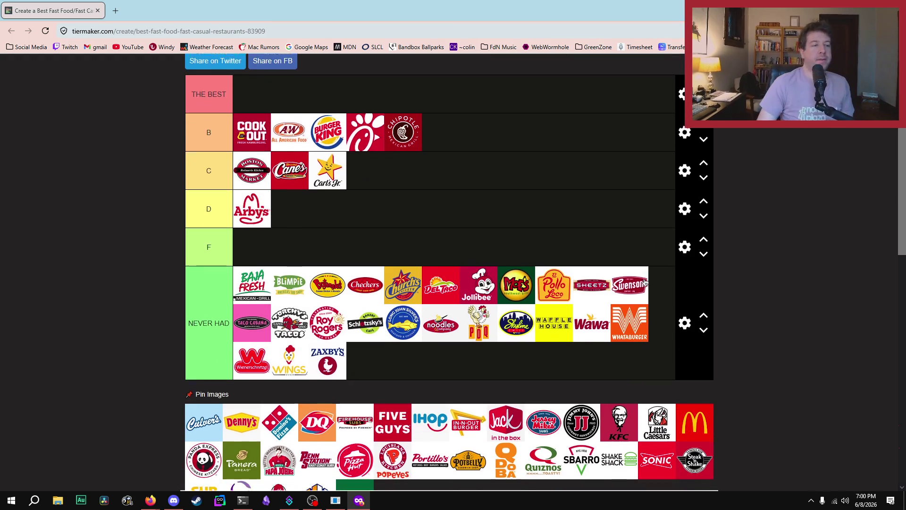
# Place Culver's at the front of the C tier, ahead of Boston Market.
pyautogui.scroll(2, 554, 282)
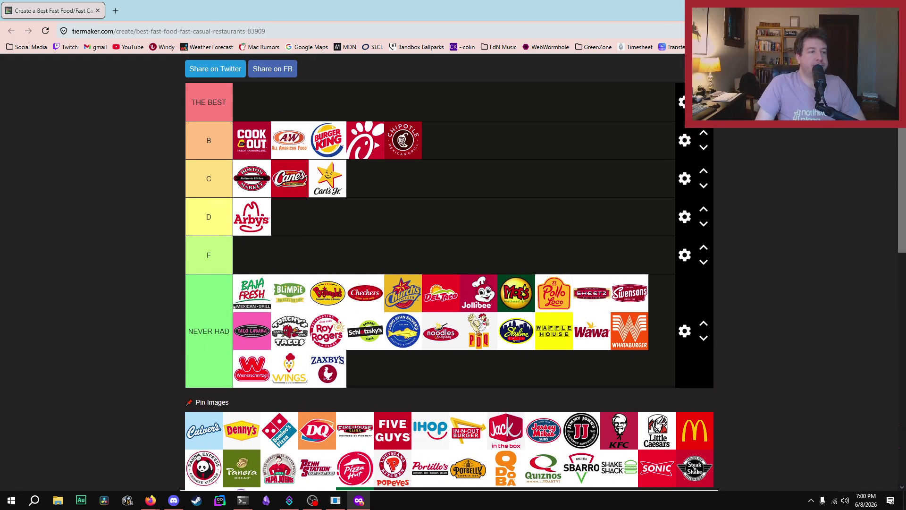
pyautogui.moveTo(203, 439)
pyautogui.mouseDown()
pyautogui.moveTo(233, 182)
pyautogui.moveTo(503, 149)
pyautogui.moveTo(243, 184)
pyautogui.moveTo(484, 162)
pyautogui.moveTo(219, 188)
pyautogui.moveTo(255, 158)
pyautogui.moveTo(217, 182)
pyautogui.moveTo(263, 184)
pyautogui.mouseUp()
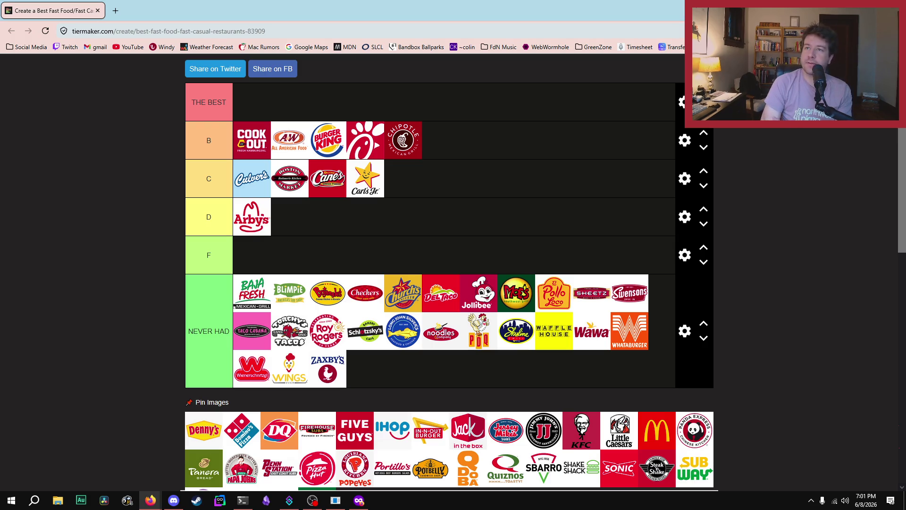
pyautogui.hotkey('alt', 'Tab')
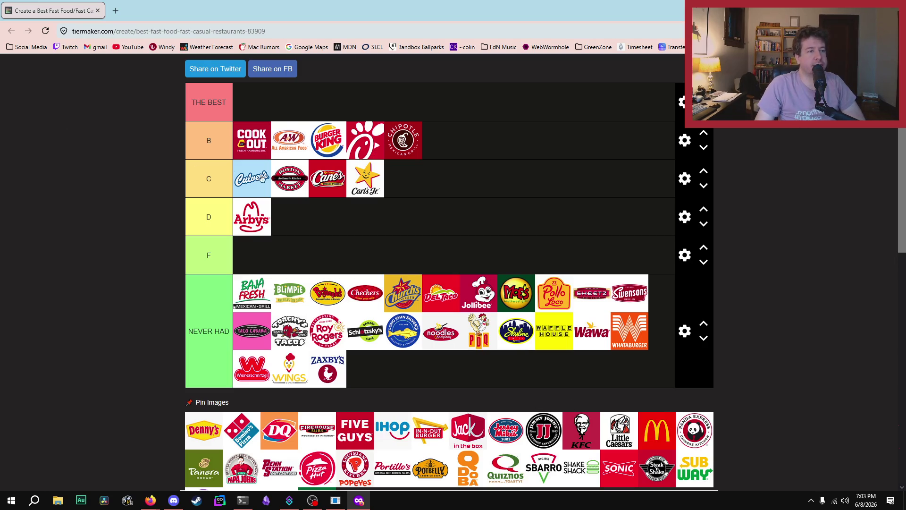
pyautogui.moveTo(256, 195)
pyautogui.mouseDown()
pyautogui.moveTo(441, 156)
pyautogui.moveTo(378, 154)
pyautogui.moveTo(416, 156)
pyautogui.moveTo(250, 178)
pyautogui.moveTo(425, 158)
pyautogui.moveTo(379, 139)
pyautogui.moveTo(423, 137)
pyautogui.moveTo(383, 139)
pyautogui.moveTo(423, 137)
pyautogui.moveTo(406, 142)
pyautogui.mouseUp()
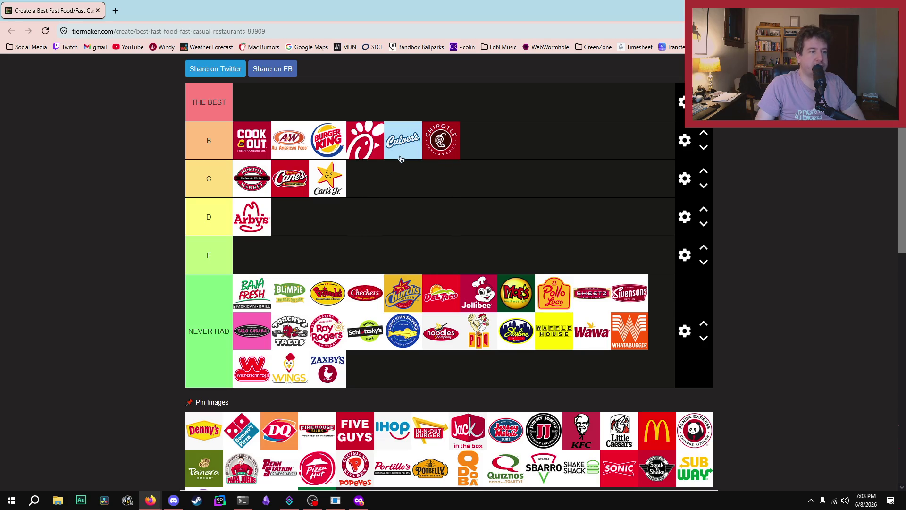
# Rank Denny's in the D tier beside Arby's.
pyautogui.scroll(2, 308, 238)
pyautogui.scroll(-3, 308, 237)
pyautogui.scroll(2, 269, 342)
pyautogui.moveTo(203, 430)
pyautogui.mouseDown()
pyautogui.moveTo(324, 245)
pyautogui.moveTo(294, 220)
pyautogui.moveTo(371, 185)
pyautogui.moveTo(364, 208)
pyautogui.moveTo(378, 190)
pyautogui.moveTo(373, 221)
pyautogui.mouseUp()
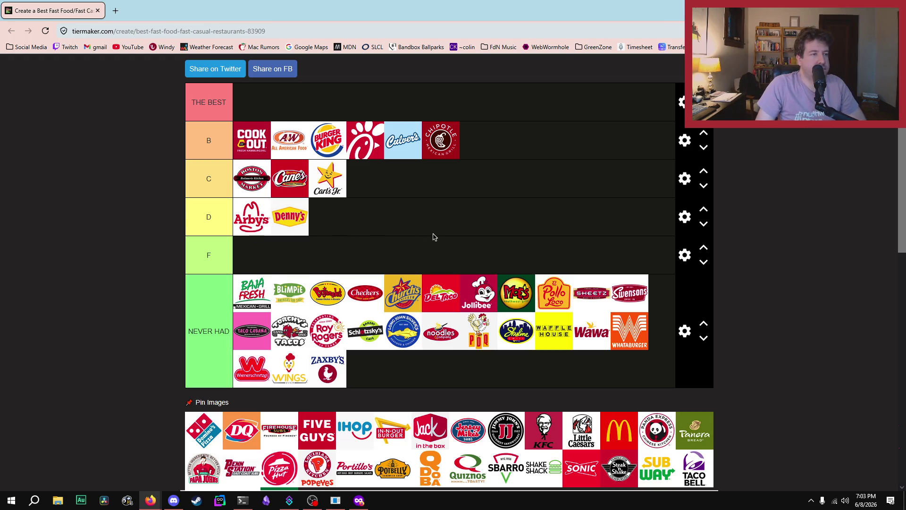
pyautogui.scroll(2, 433, 236)
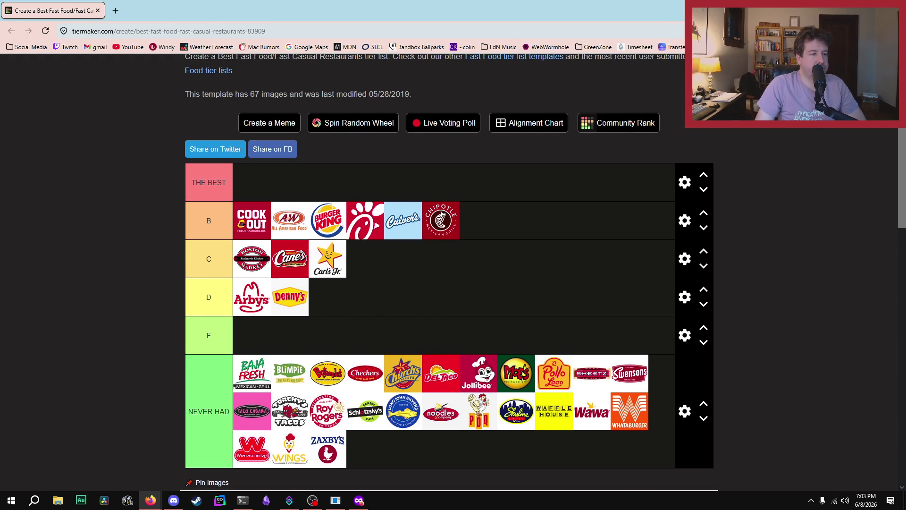
pyautogui.scroll(-2, 442, 215)
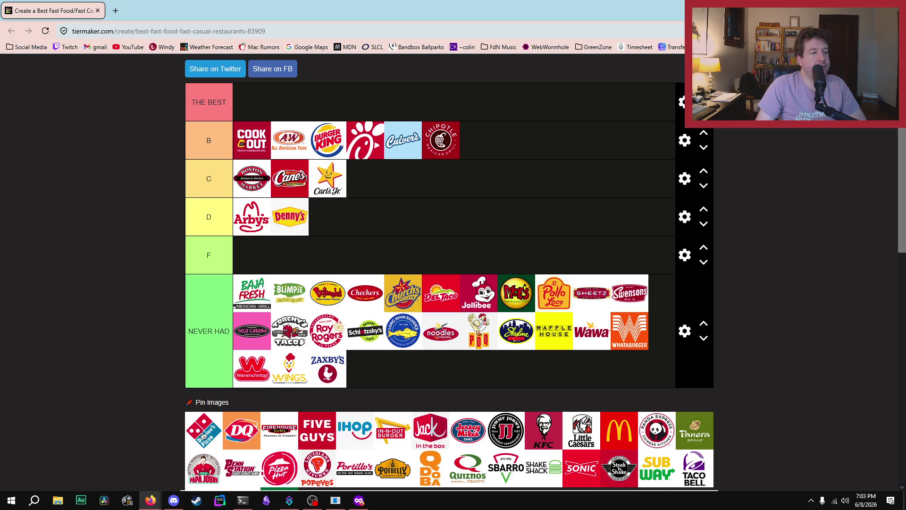
# Add Domino's after Carl's Jr. and DQ first in tier C; bring up the Dairy Queen article.
pyautogui.moveTo(198, 438)
pyautogui.mouseDown()
pyautogui.moveTo(384, 146)
pyautogui.moveTo(359, 184)
pyautogui.moveTo(288, 184)
pyautogui.moveTo(361, 188)
pyautogui.mouseUp()
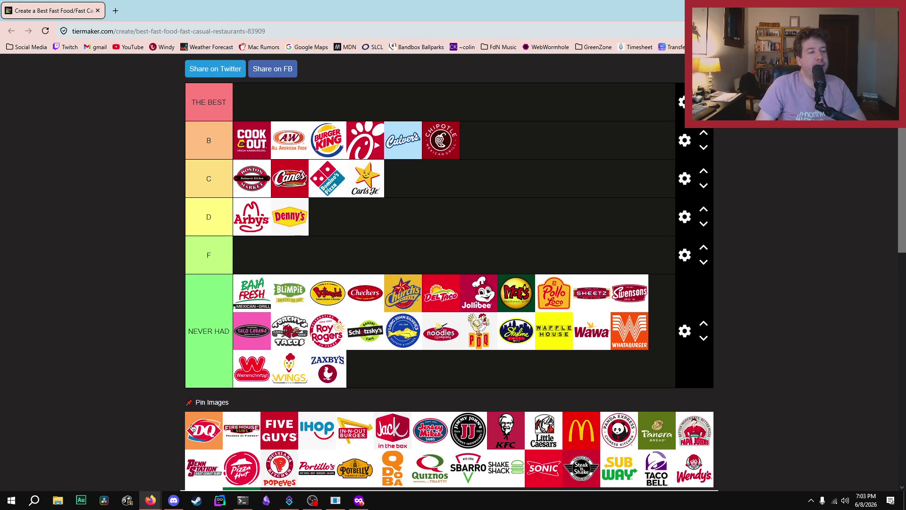
pyautogui.moveTo(193, 428)
pyautogui.mouseDown()
pyautogui.moveTo(305, 347)
pyautogui.moveTo(429, 170)
pyautogui.moveTo(233, 168)
pyautogui.mouseUp()
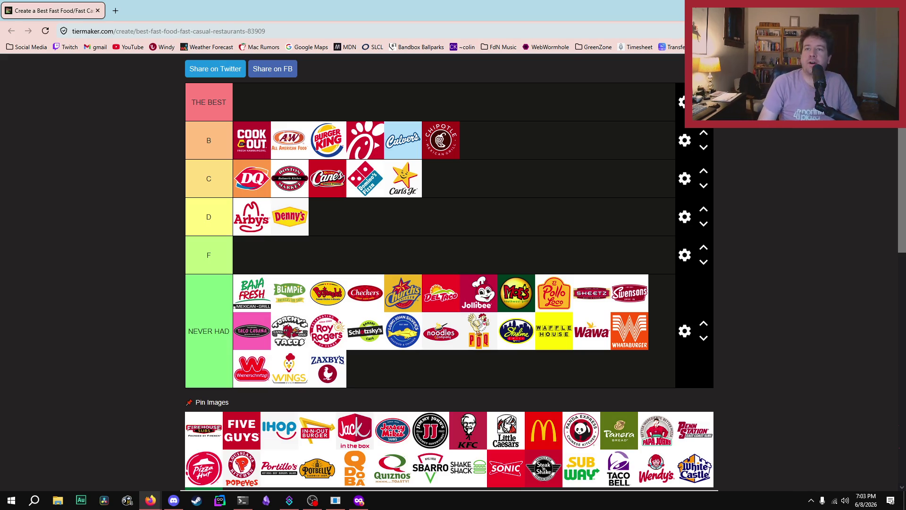
pyautogui.hotkey('alt', 'Tab')
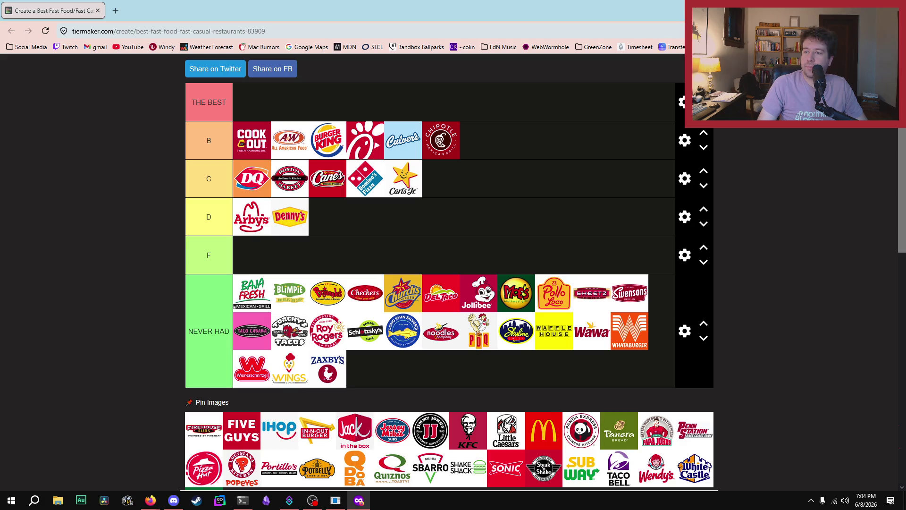
pyautogui.moveTo(905, 26)
pyautogui.mouseDown()
pyautogui.moveTo(516, 26)
pyautogui.moveTo(512, 12)
pyautogui.mouseUp()
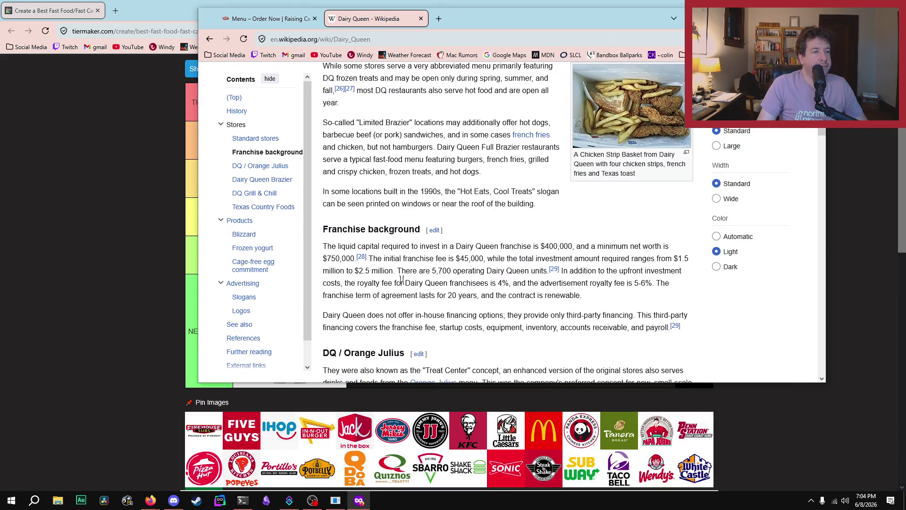
pyautogui.scroll(-5, 418, 223)
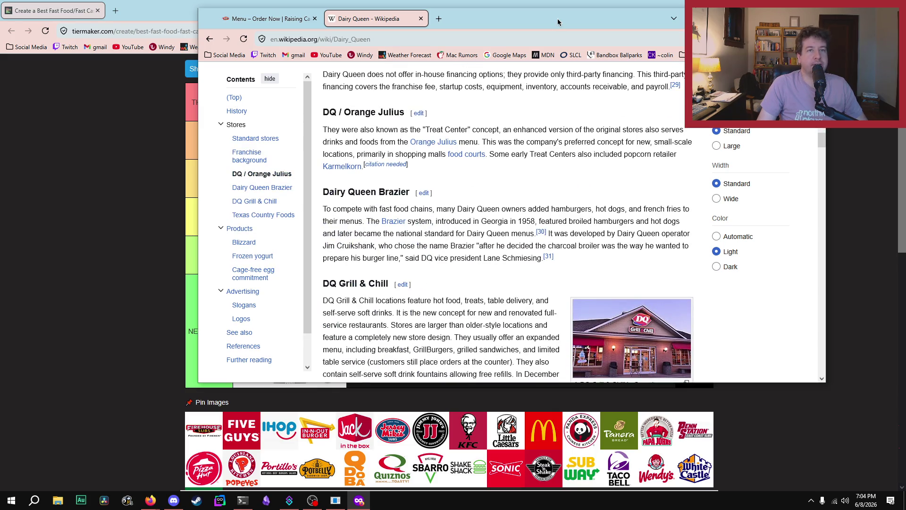
pyautogui.moveTo(557, 18)
pyautogui.mouseDown()
pyautogui.moveTo(814, 149)
pyautogui.moveTo(905, 156)
pyautogui.mouseUp()
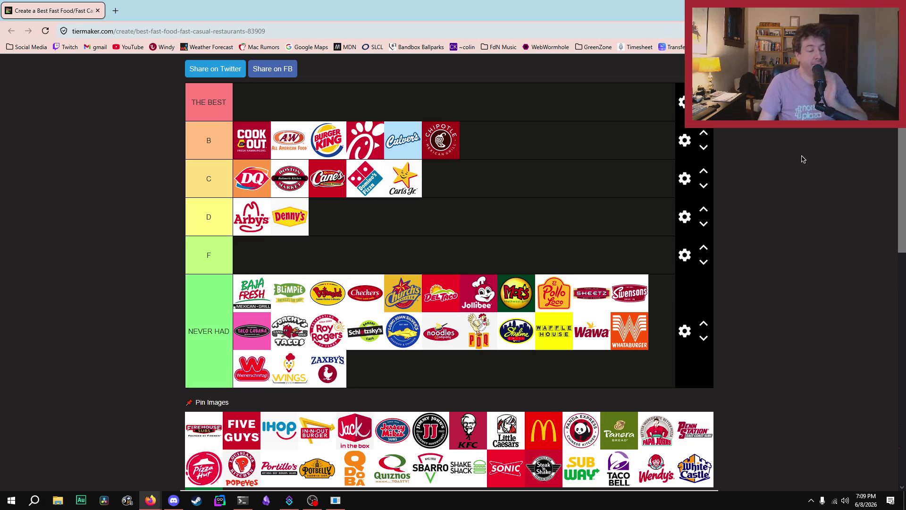
# Rank Firehouse Subs and Five Guys at the end of the B tier.
pyautogui.scroll(-2, 33, 321)
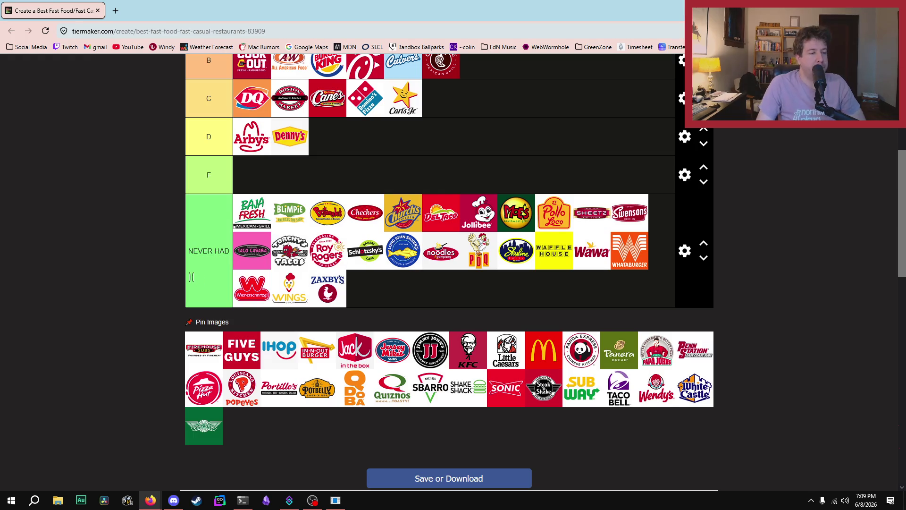
pyautogui.scroll(2, 191, 277)
pyautogui.scroll(-2, 641, 307)
pyautogui.scroll(2, 625, 312)
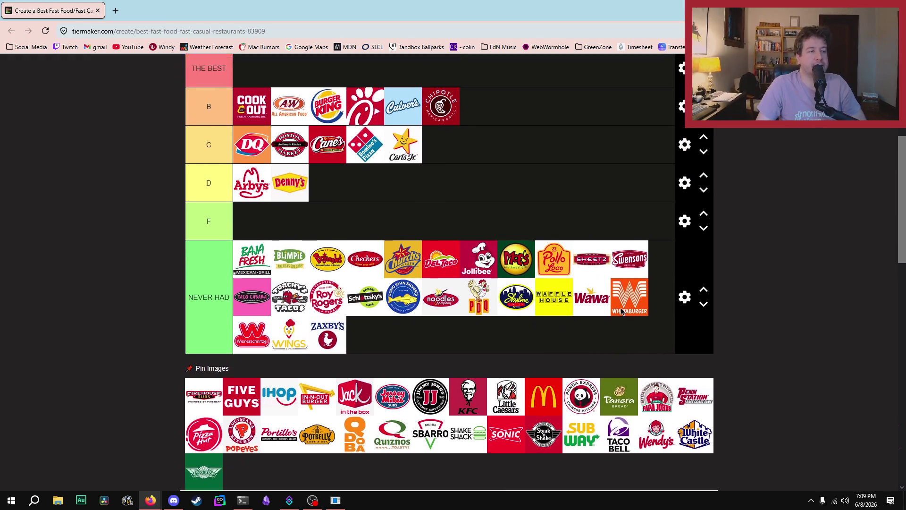
pyautogui.moveTo(201, 428)
pyautogui.mouseDown()
pyautogui.moveTo(527, 168)
pyautogui.moveTo(533, 140)
pyautogui.moveTo(330, 139)
pyautogui.moveTo(329, 122)
pyautogui.moveTo(323, 133)
pyautogui.moveTo(283, 136)
pyautogui.moveTo(532, 141)
pyautogui.moveTo(276, 142)
pyautogui.moveTo(289, 142)
pyautogui.mouseUp()
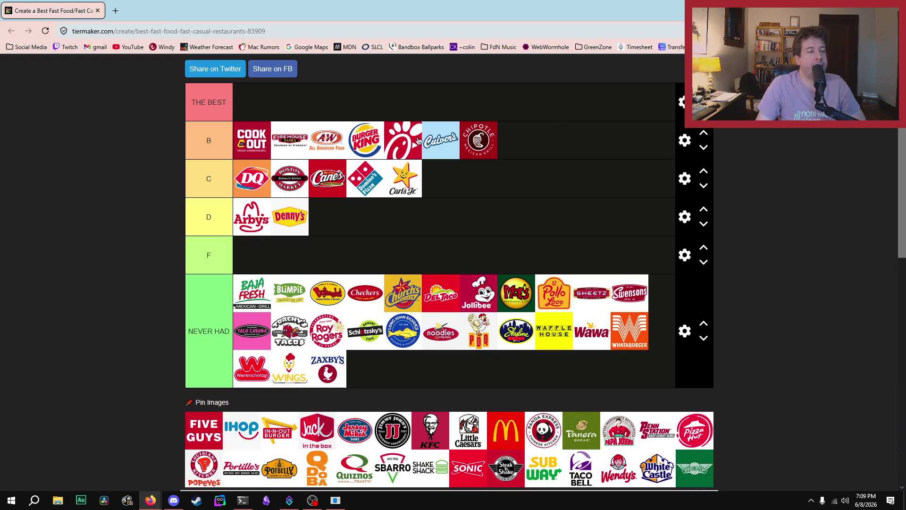
pyautogui.moveTo(203, 444)
pyautogui.mouseDown()
pyautogui.moveTo(602, 236)
pyautogui.moveTo(389, 177)
pyautogui.moveTo(581, 137)
pyautogui.moveTo(536, 143)
pyautogui.mouseUp()
# Put IHOP in tier F, Jack in the Box in D, and In-N-Out first in D.
pyautogui.moveTo(220, 436)
pyautogui.mouseDown()
pyautogui.moveTo(336, 330)
pyautogui.moveTo(314, 253)
pyautogui.moveTo(252, 255)
pyautogui.mouseUp()
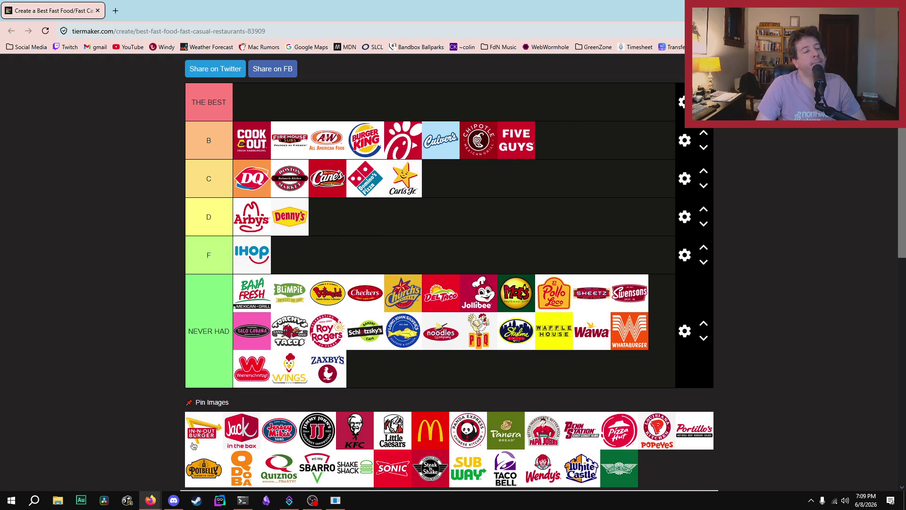
pyautogui.moveTo(238, 432)
pyautogui.mouseDown()
pyautogui.moveTo(340, 219)
pyautogui.moveTo(366, 222)
pyautogui.mouseUp()
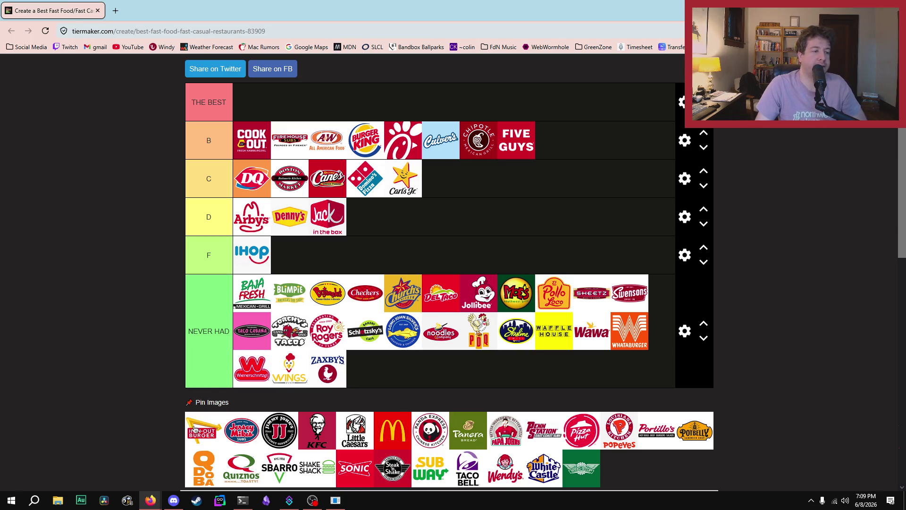
pyautogui.moveTo(191, 431)
pyautogui.mouseDown()
pyautogui.moveTo(423, 214)
pyautogui.moveTo(413, 225)
pyautogui.mouseUp()
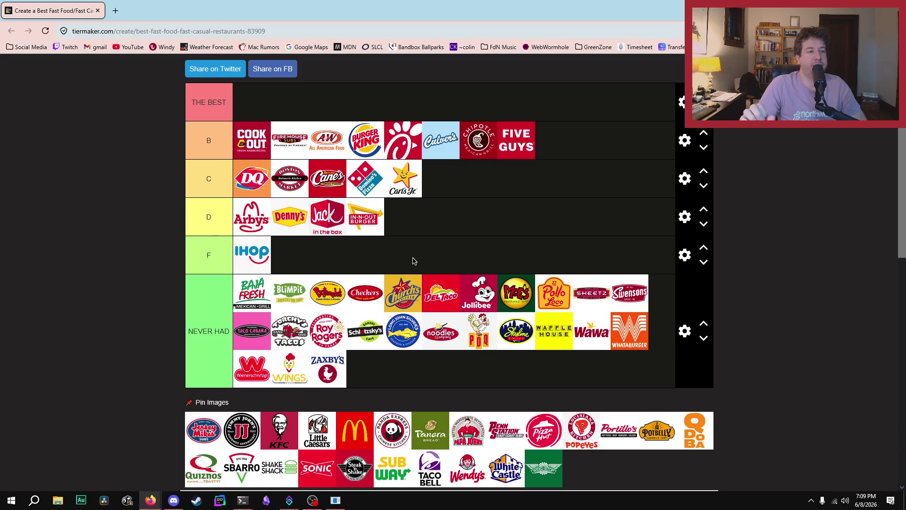
pyautogui.moveTo(383, 224)
pyautogui.mouseDown()
pyautogui.moveTo(250, 218)
pyautogui.moveTo(445, 173)
pyautogui.moveTo(254, 215)
pyautogui.mouseUp()
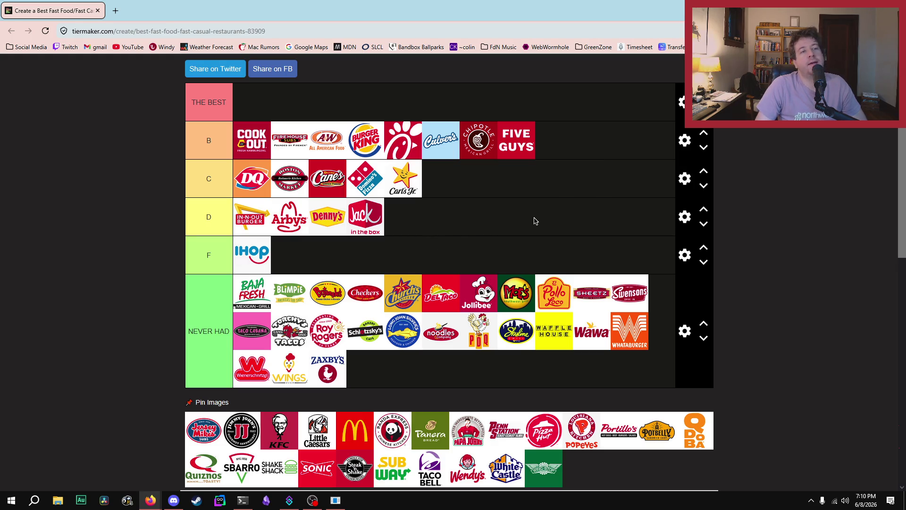
# Move In-N-Out Burger up into tier C between Domino's and Carl's Jr.
pyautogui.scroll(5, 486, 221)
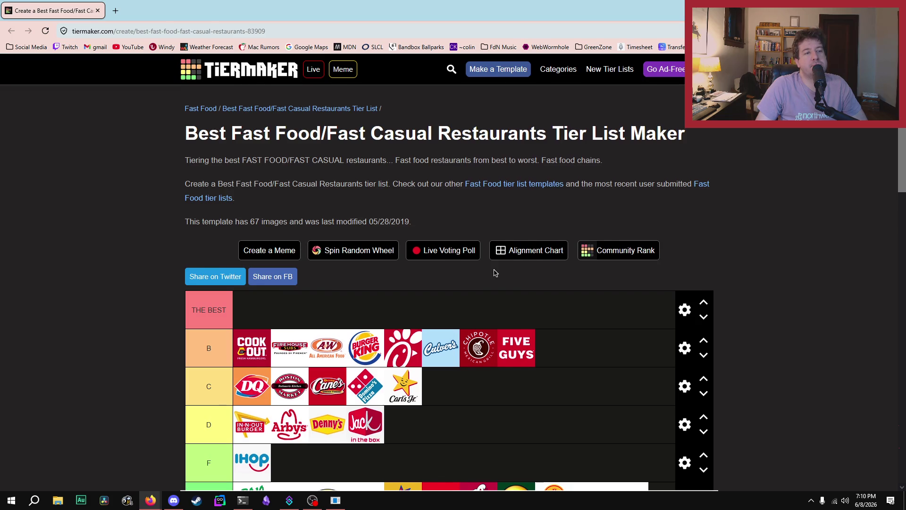
pyautogui.scroll(-4, 495, 273)
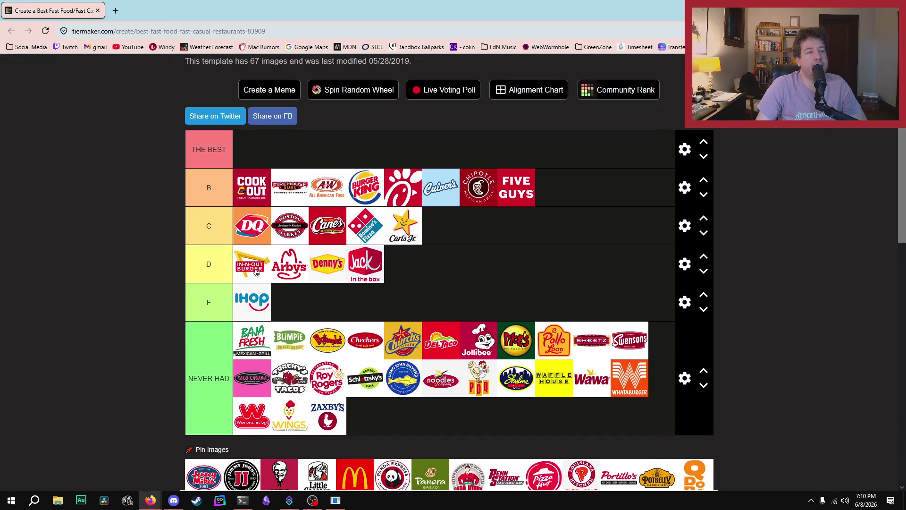
pyautogui.moveTo(255, 272)
pyautogui.mouseDown()
pyautogui.moveTo(451, 224)
pyautogui.moveTo(404, 229)
pyautogui.mouseUp()
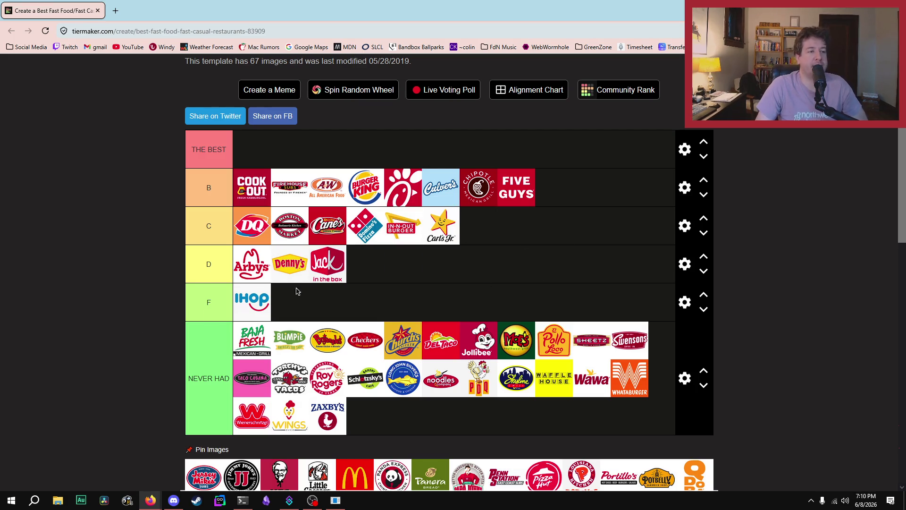
pyautogui.scroll(-2, 441, 292)
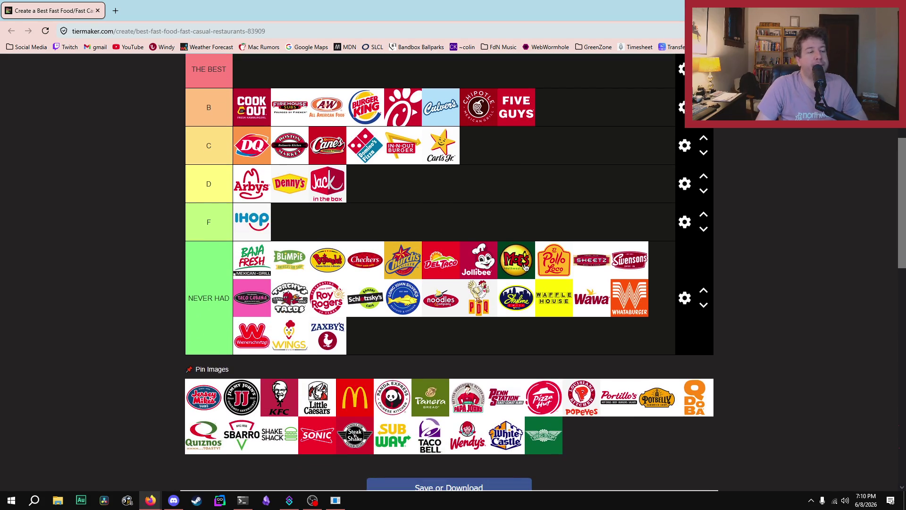
pyautogui.scroll(2, 525, 267)
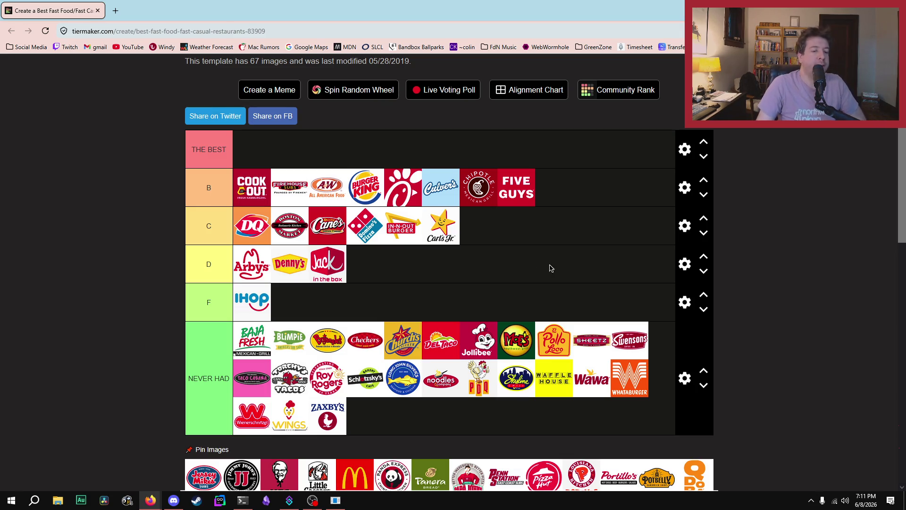
pyautogui.scroll(-2, 749, 281)
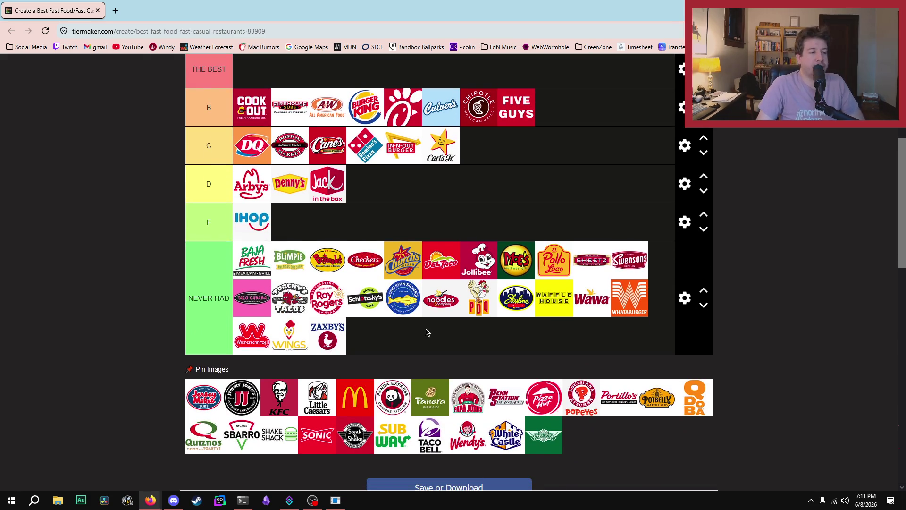
# Put Jersey Mike's in tier C between Cane's and Domino's, and Jimmy John's at the end of D.
pyautogui.scroll(2, 427, 333)
pyautogui.scroll(-2, 427, 332)
pyautogui.moveTo(203, 397)
pyautogui.mouseDown()
pyautogui.moveTo(516, 163)
pyautogui.moveTo(596, 133)
pyautogui.moveTo(512, 159)
pyautogui.moveTo(236, 149)
pyautogui.moveTo(576, 155)
pyautogui.moveTo(364, 150)
pyautogui.moveTo(366, 225)
pyautogui.mouseUp()
pyautogui.scroll(2, 365, 150)
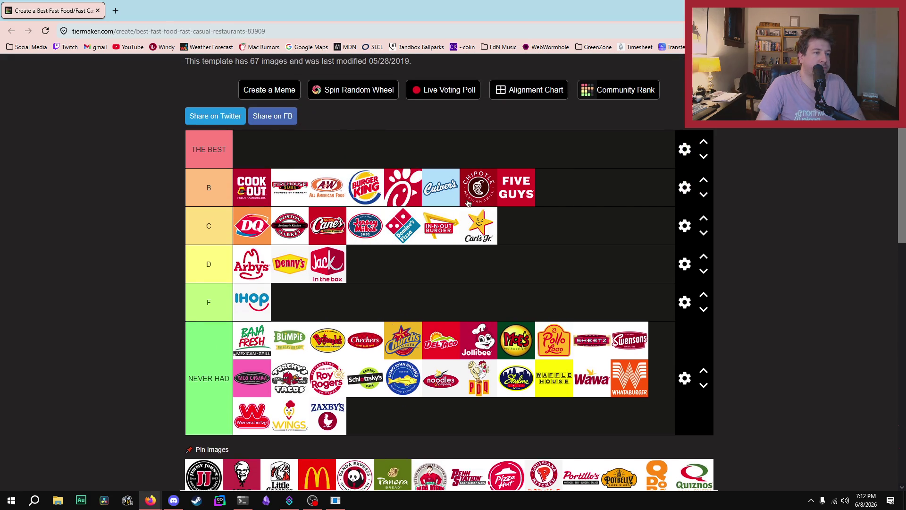
pyautogui.moveTo(209, 478)
pyautogui.mouseDown()
pyautogui.moveTo(375, 350)
pyautogui.moveTo(412, 265)
pyautogui.moveTo(385, 299)
pyautogui.moveTo(412, 277)
pyautogui.mouseUp()
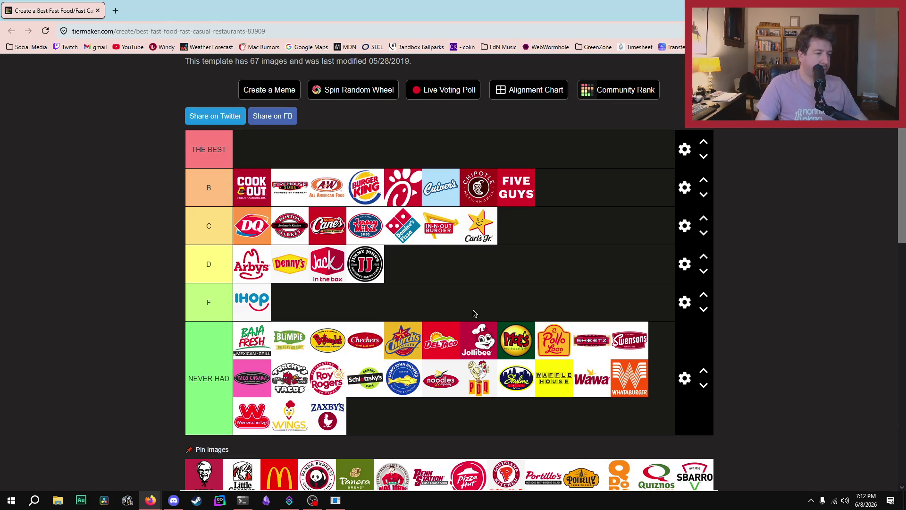
pyautogui.scroll(-2, 611, 248)
# Put KFC in the first D slot and Little Caesars in the last, giving D six chains.
pyautogui.scroll(2, 386, 392)
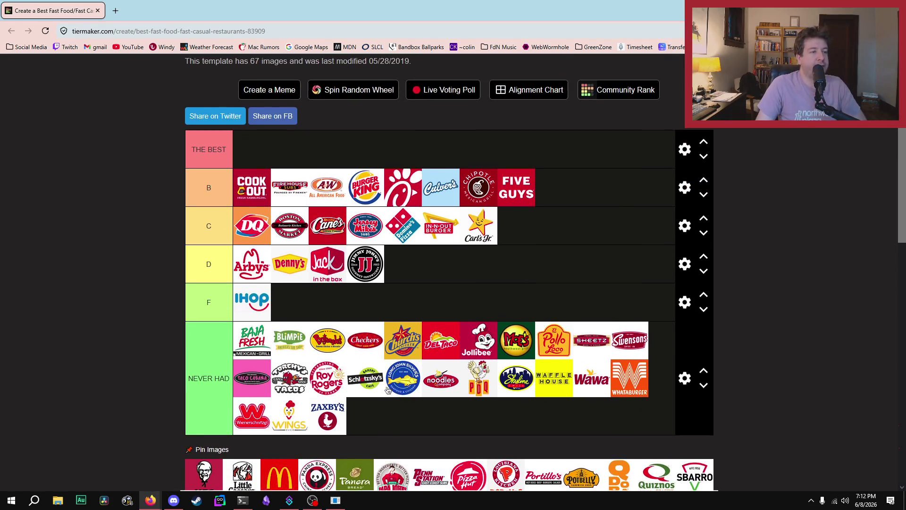
pyautogui.scroll(-2, 322, 412)
pyautogui.moveTo(209, 395)
pyautogui.mouseDown()
pyautogui.moveTo(226, 186)
pyautogui.moveTo(244, 177)
pyautogui.mouseUp()
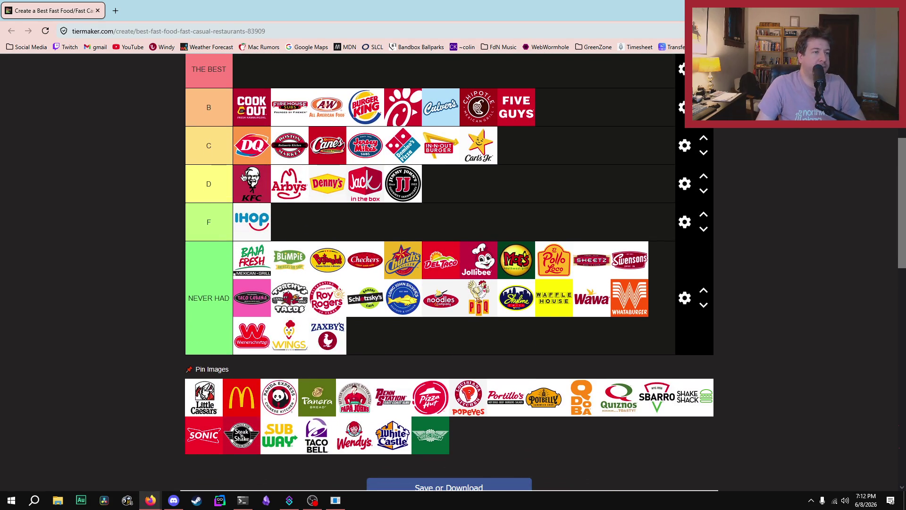
pyautogui.scroll(2, 455, 305)
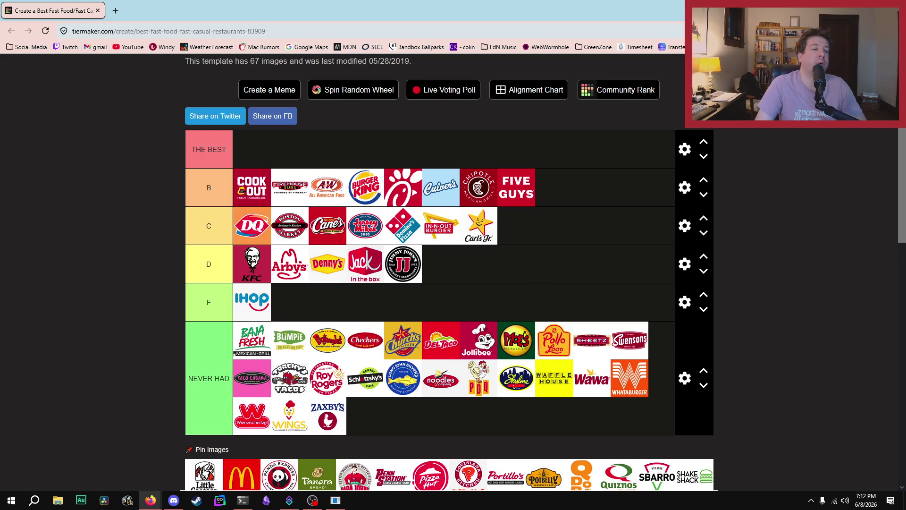
pyautogui.scroll(-2, 477, 291)
pyautogui.scroll(2, 274, 346)
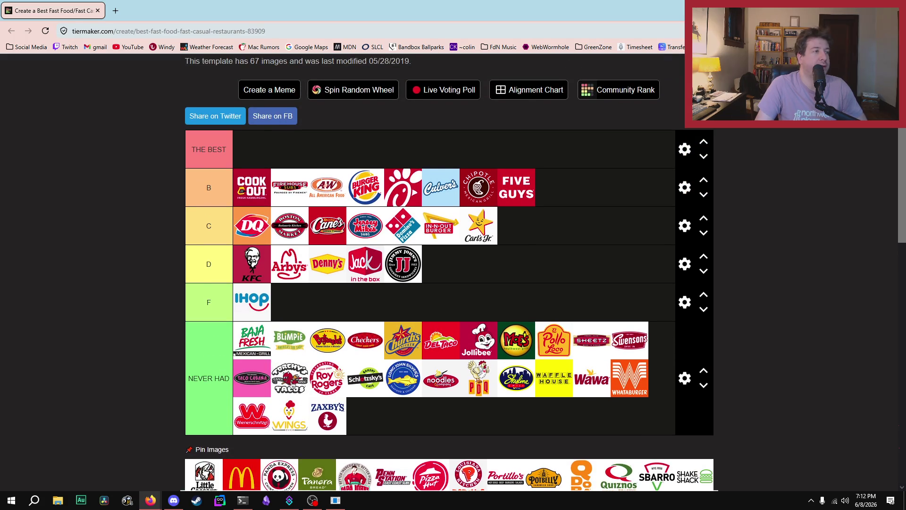
pyautogui.scroll(-3, 302, 375)
pyautogui.moveTo(208, 405)
pyautogui.mouseDown()
pyautogui.moveTo(566, 223)
pyautogui.moveTo(536, 197)
pyautogui.mouseUp()
pyautogui.scroll(2, 550, 218)
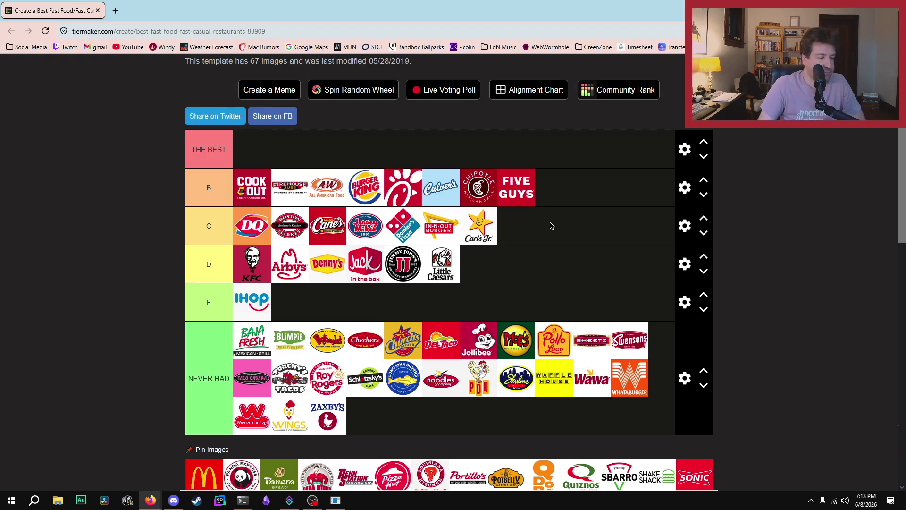
pyautogui.scroll(-3, 551, 225)
# Place the McDonald's logo in the D tier, directly after KFC.
pyautogui.scroll(3, 226, 297)
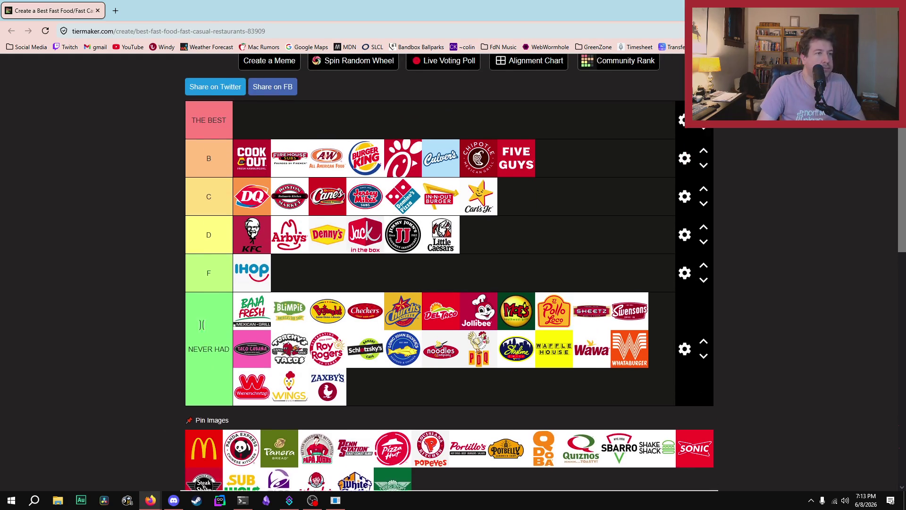
pyautogui.scroll(-3, 264, 359)
pyautogui.moveTo(191, 405)
pyautogui.mouseDown()
pyautogui.moveTo(607, 153)
pyautogui.moveTo(544, 179)
pyautogui.moveTo(340, 199)
pyautogui.moveTo(360, 203)
pyautogui.moveTo(584, 166)
pyautogui.moveTo(588, 154)
pyautogui.mouseUp()
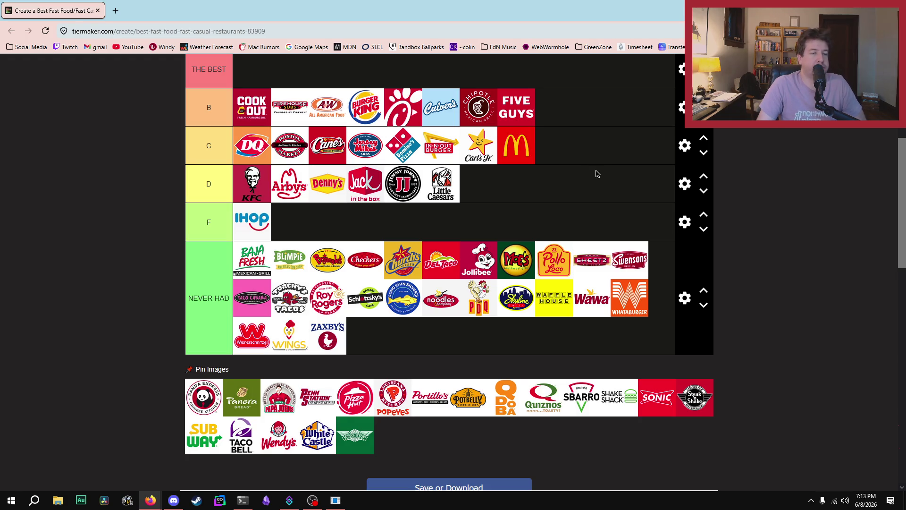
pyautogui.moveTo(522, 159); pyautogui.dragTo(250, 194)
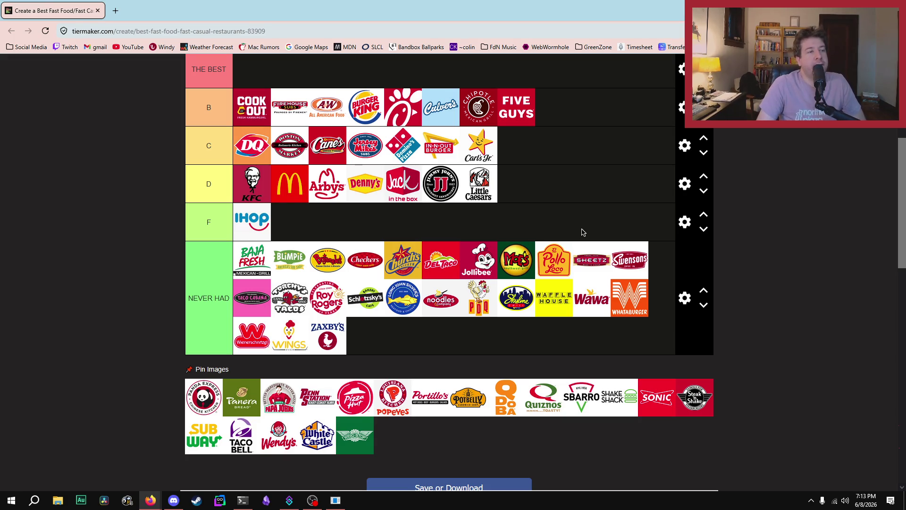
pyautogui.scroll(2, 584, 232)
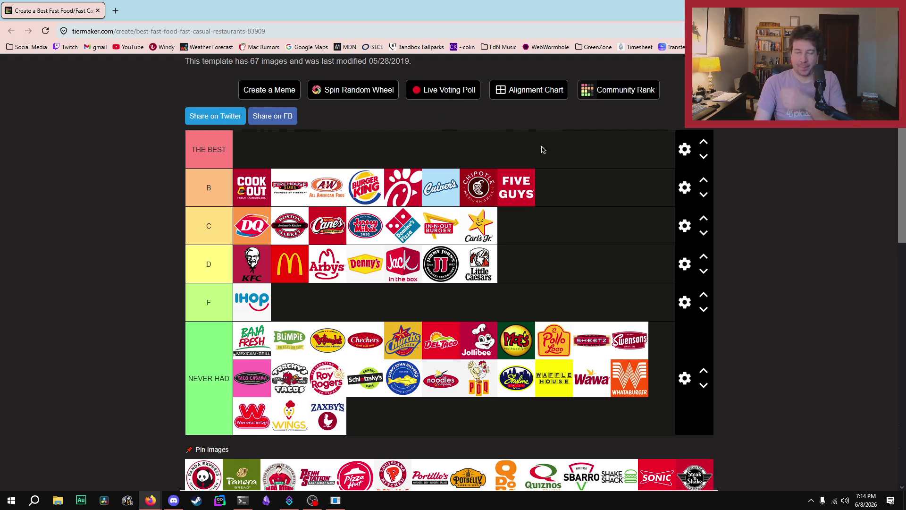
# Move the Panda Express logo to the end of the B tier, after Five Guys.
pyautogui.scroll(-2, 416, 368)
pyautogui.scroll(2, 330, 401)
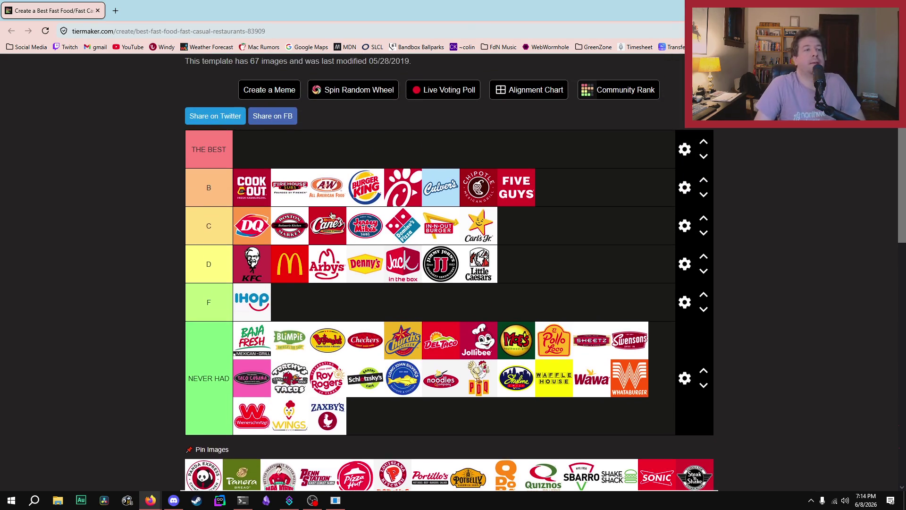
pyautogui.scroll(-2, 201, 441)
pyautogui.scroll(2, 201, 441)
pyautogui.moveTo(194, 477)
pyautogui.mouseDown()
pyautogui.moveTo(598, 236)
pyautogui.moveTo(601, 201)
pyautogui.moveTo(546, 224)
pyautogui.moveTo(215, 227)
pyautogui.moveTo(630, 189)
pyautogui.moveTo(217, 226)
pyautogui.moveTo(239, 225)
pyautogui.mouseUp()
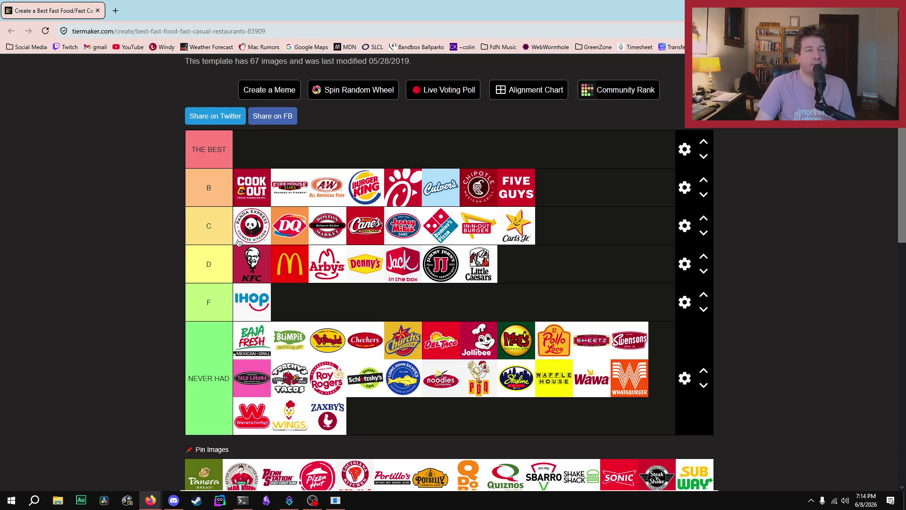
pyautogui.moveTo(245, 234)
pyautogui.mouseDown()
pyautogui.moveTo(584, 188)
pyautogui.moveTo(594, 203)
pyautogui.mouseUp()
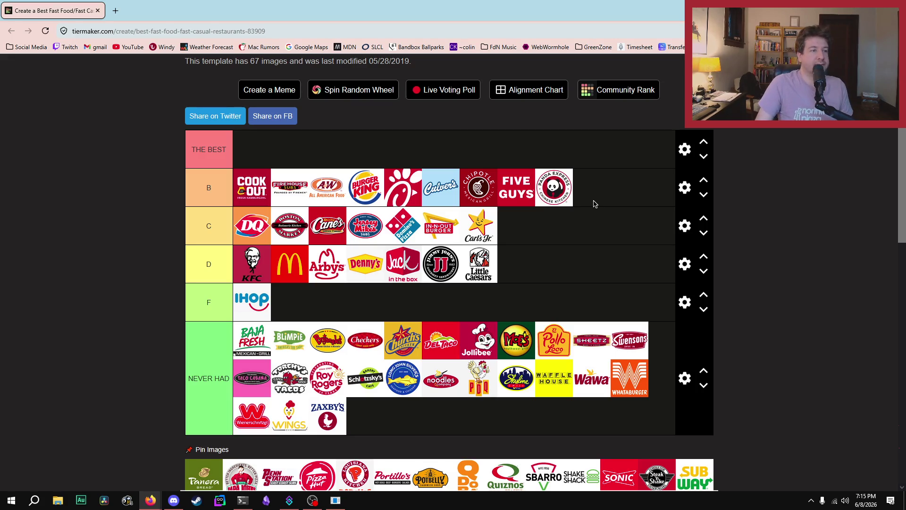
pyautogui.scroll(-2, 675, 231)
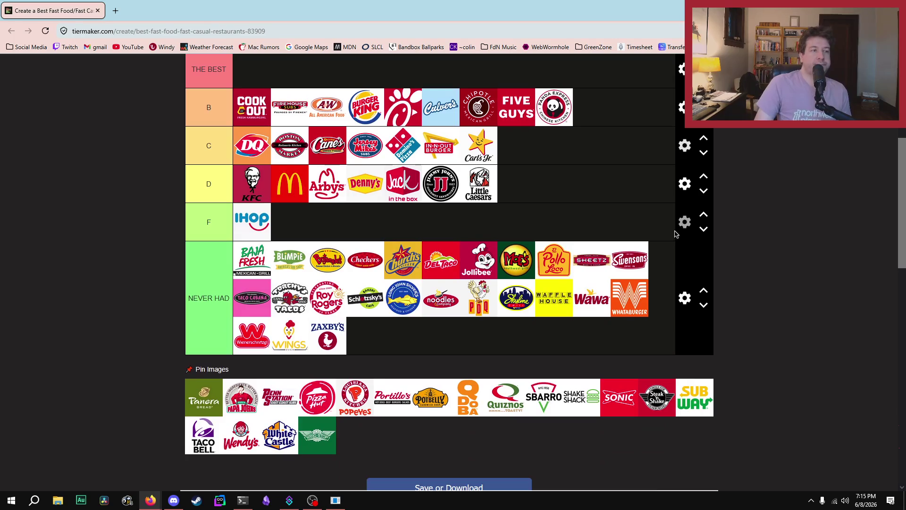
# Add Panera Bread to the D tier, just before Little Caesars.
pyautogui.scroll(2, 675, 233)
pyautogui.scroll(-2, 653, 232)
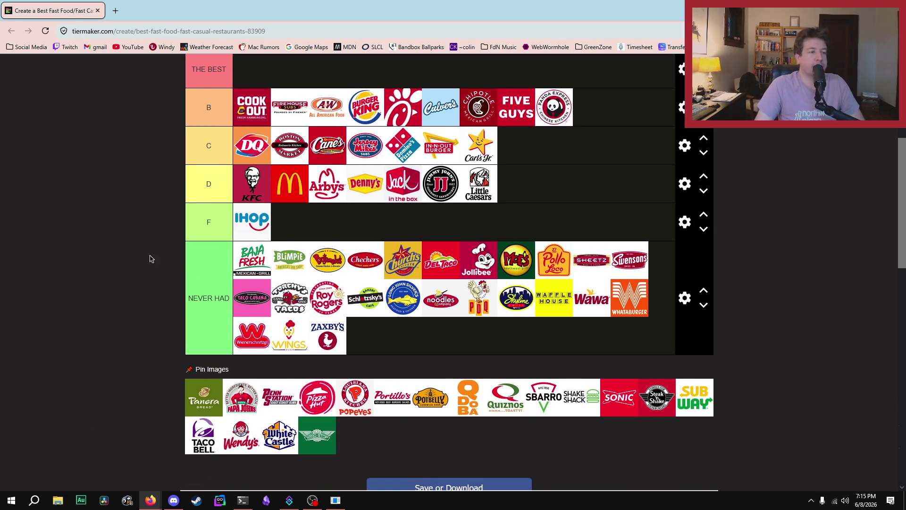
pyautogui.scroll(2, 96, 307)
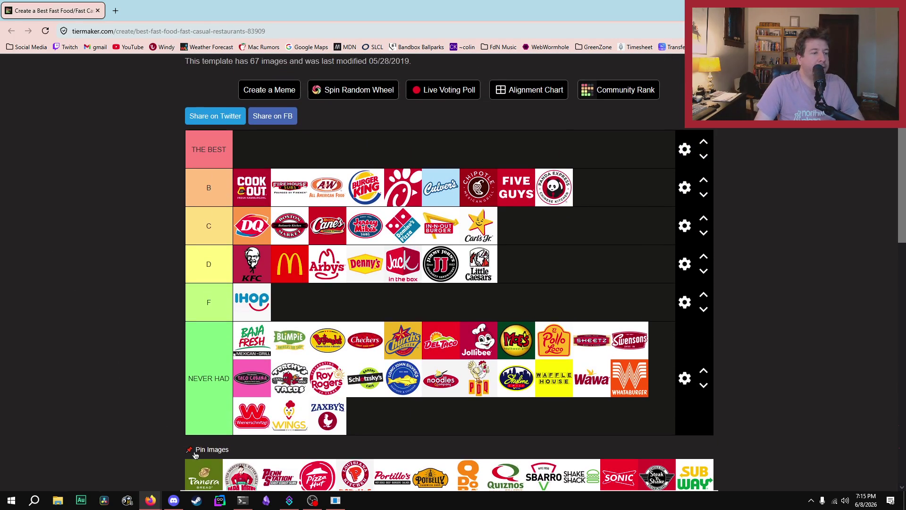
pyautogui.moveTo(210, 472); pyautogui.dragTo(542, 251)
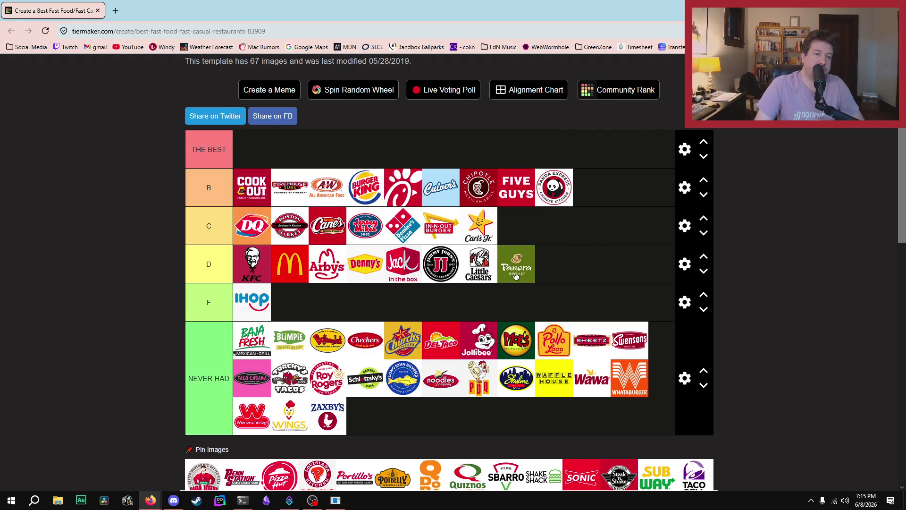
pyautogui.moveTo(517, 273)
pyautogui.mouseDown()
pyautogui.moveTo(425, 276)
pyautogui.moveTo(438, 274)
pyautogui.mouseUp()
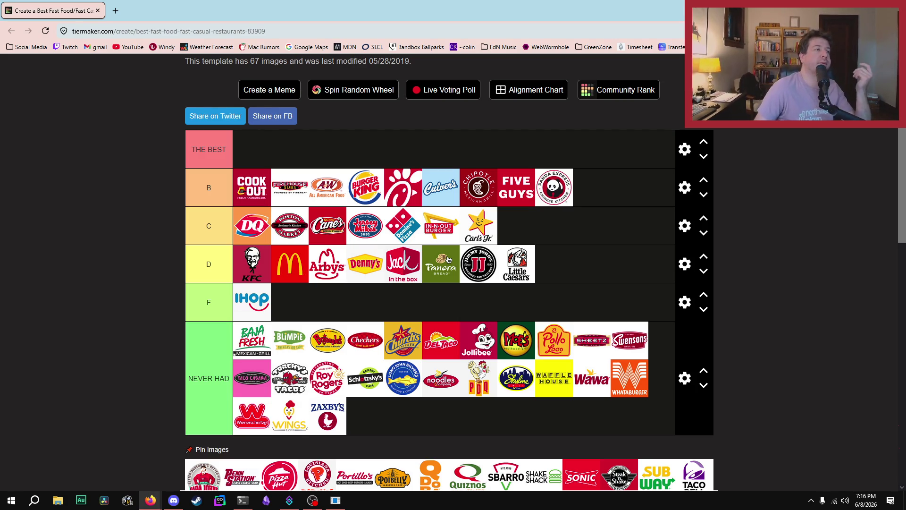
# Rank Papa John's in the C tier.
pyautogui.scroll(-3, 8, 166)
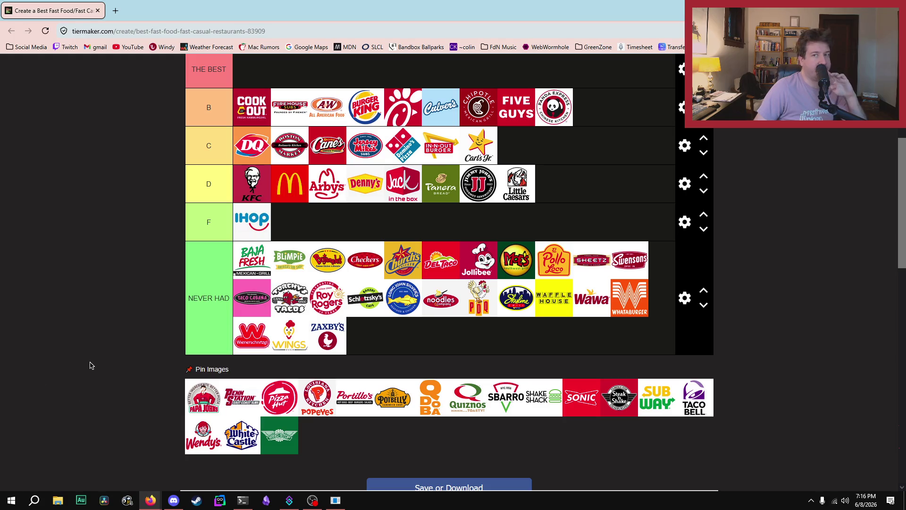
pyautogui.scroll(3, 108, 377)
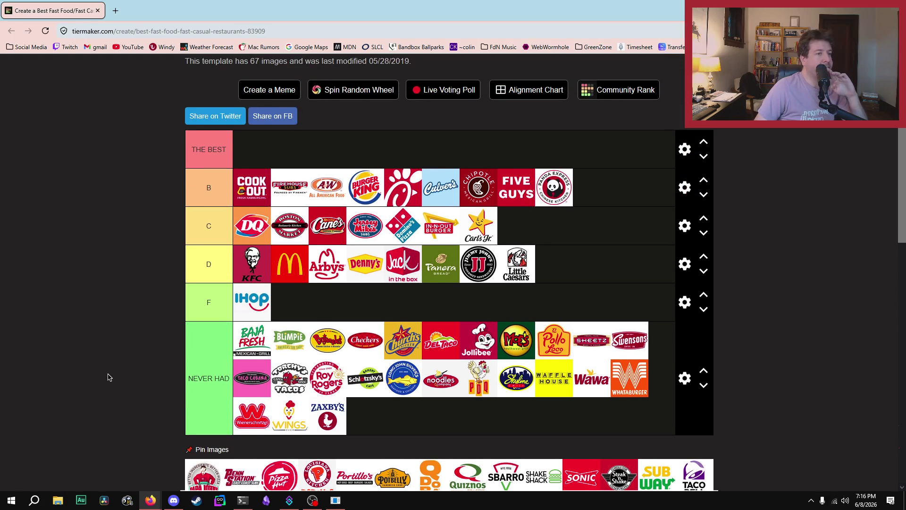
pyautogui.scroll(-3, 166, 371)
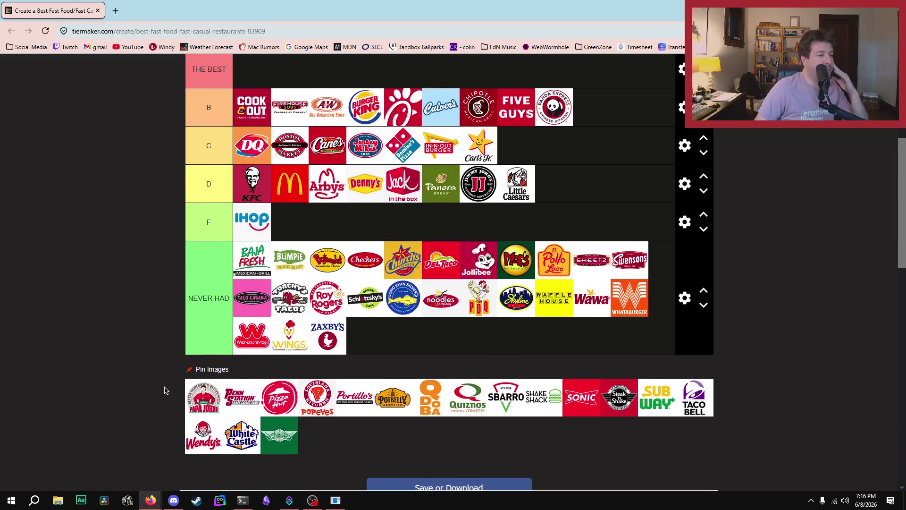
pyautogui.scroll(2, 187, 441)
pyautogui.moveTo(201, 472)
pyautogui.mouseDown()
pyautogui.moveTo(290, 302)
pyautogui.moveTo(397, 236)
pyautogui.moveTo(349, 221)
pyautogui.moveTo(337, 223)
pyautogui.moveTo(388, 228)
pyautogui.moveTo(289, 225)
pyautogui.mouseUp()
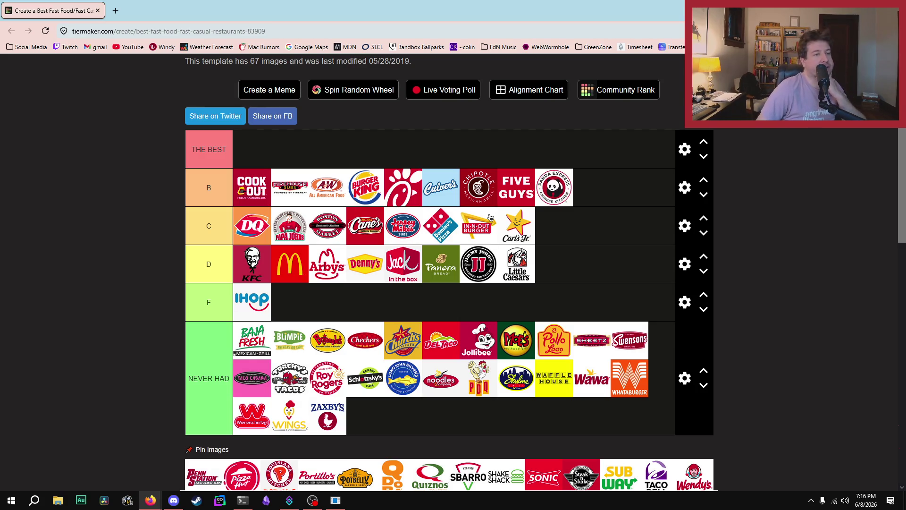
# Put Penn Station alone in THE BEST tier.
pyautogui.scroll(-1, 377, 377)
pyautogui.scroll(1, 283, 449)
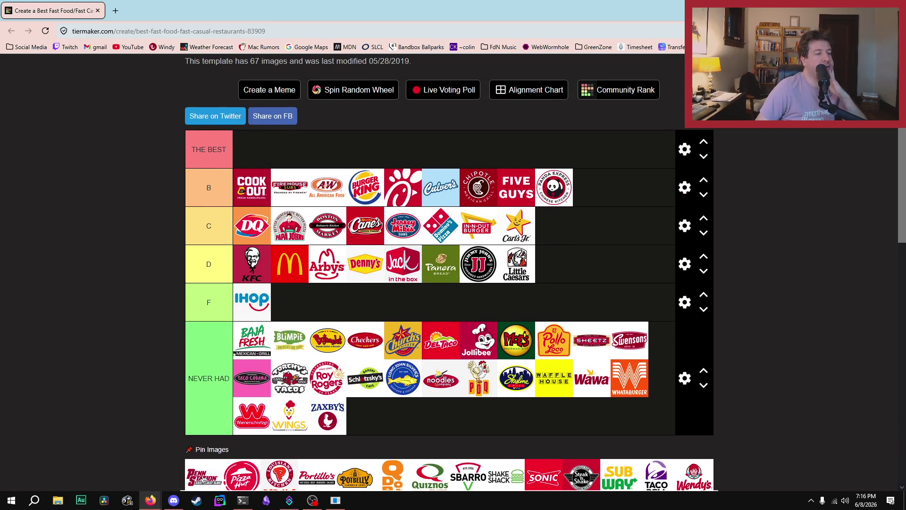
pyautogui.moveTo(204, 479)
pyautogui.mouseDown()
pyautogui.moveTo(261, 136)
pyautogui.moveTo(251, 149)
pyautogui.mouseUp()
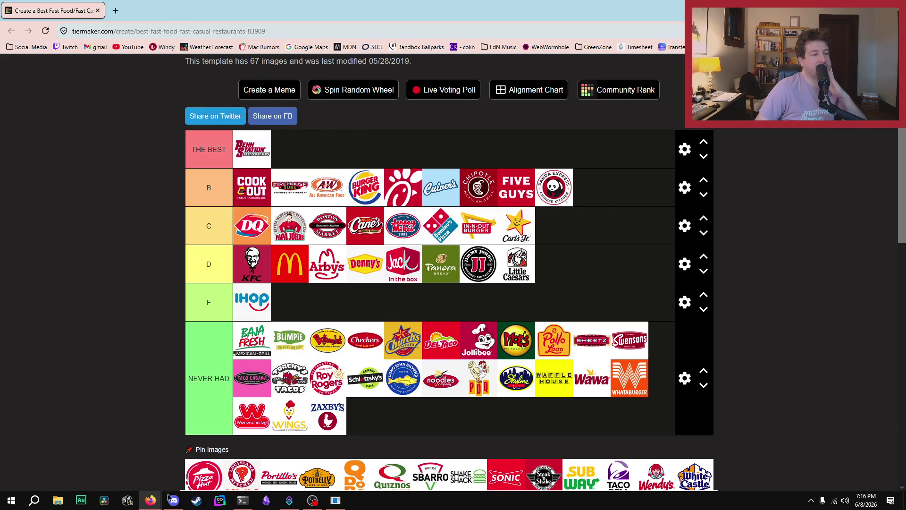
pyautogui.moveTo(150, 500)
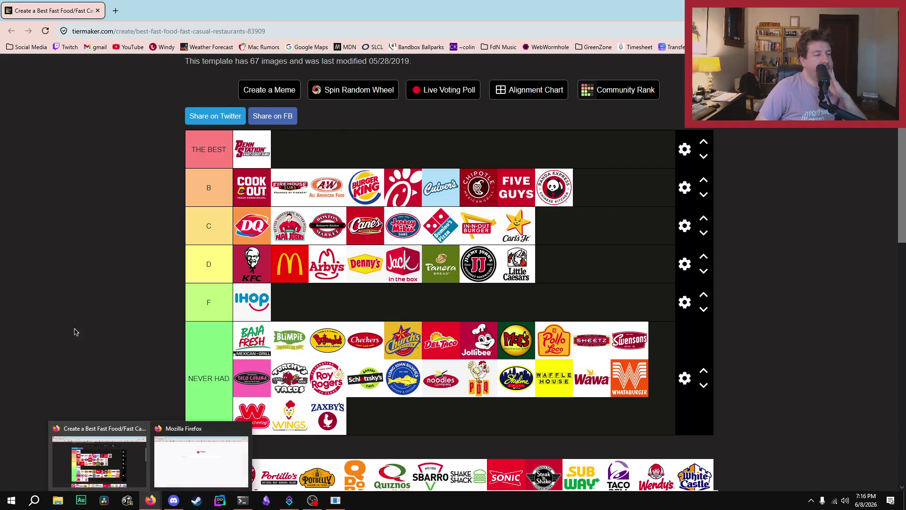
pyautogui.rightClick(150, 502)
pyautogui.click(172, 430)
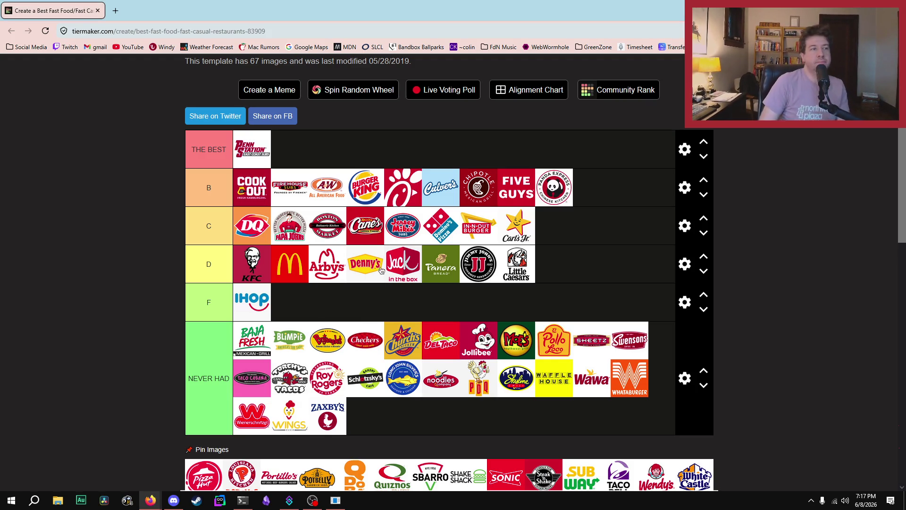
# Rank Pizza Hut in the C tier after Domino's.
pyautogui.scroll(-2, 415, 231)
pyautogui.scroll(2, 477, 324)
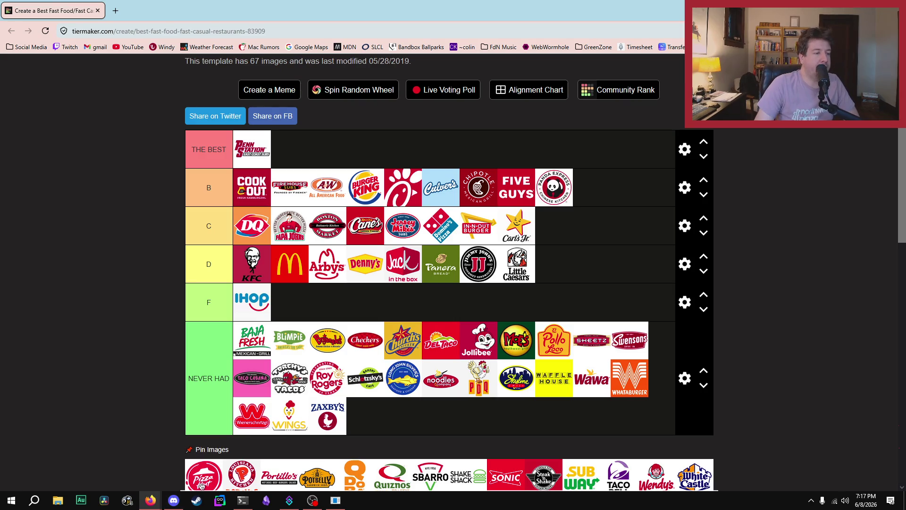
pyautogui.moveTo(202, 481)
pyautogui.mouseDown()
pyautogui.moveTo(283, 411)
pyautogui.moveTo(666, 213)
pyautogui.moveTo(475, 226)
pyautogui.mouseUp()
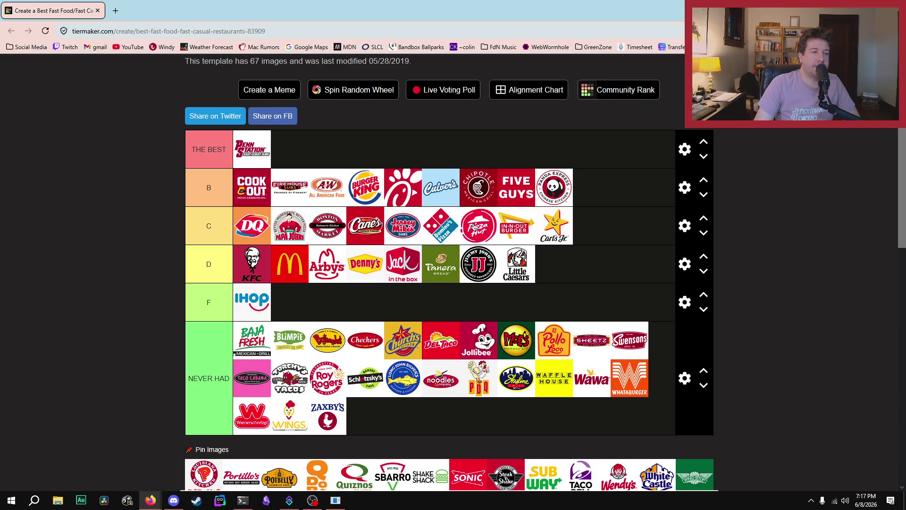
# Add Popeyes to the C tier after Carl's Jr.
pyautogui.scroll(-1, 614, 222)
pyautogui.scroll(-1, 614, 228)
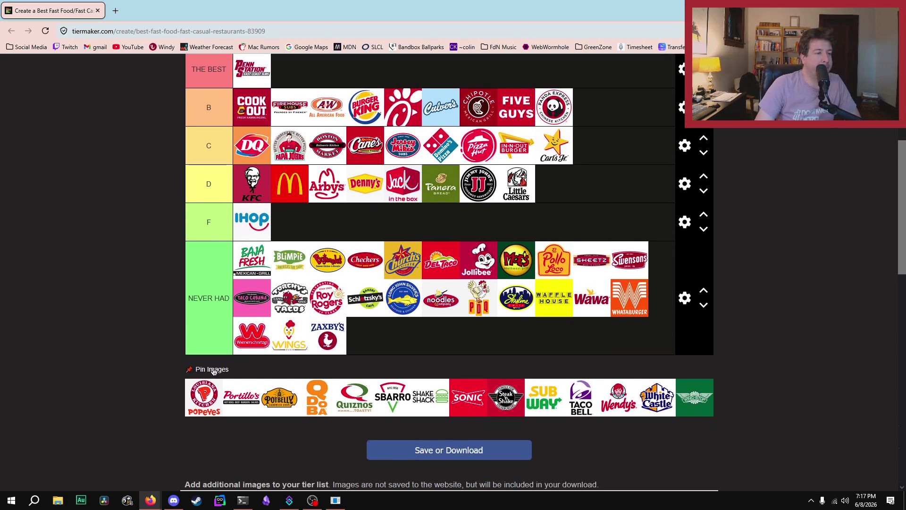
pyautogui.moveTo(194, 406)
pyautogui.mouseDown()
pyautogui.moveTo(593, 180)
pyautogui.moveTo(583, 178)
pyautogui.moveTo(587, 229)
pyautogui.moveTo(160, 270)
pyautogui.moveTo(615, 232)
pyautogui.mouseUp()
pyautogui.scroll(2, 584, 203)
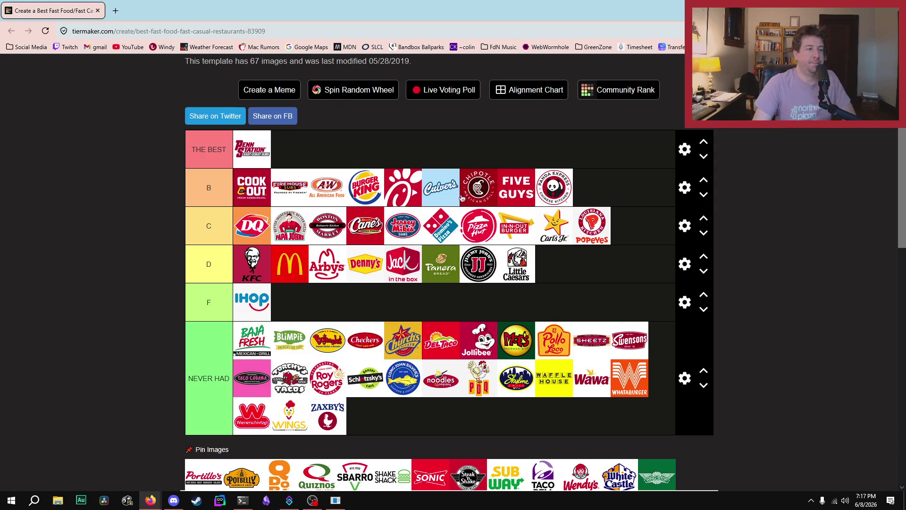
# Add Portillo's to THE BEST tier beside Penn Station.
pyautogui.scroll(-2, 296, 360)
pyautogui.moveTo(210, 401)
pyautogui.mouseDown()
pyautogui.moveTo(212, 81)
pyautogui.moveTo(292, 231)
pyautogui.mouseUp()
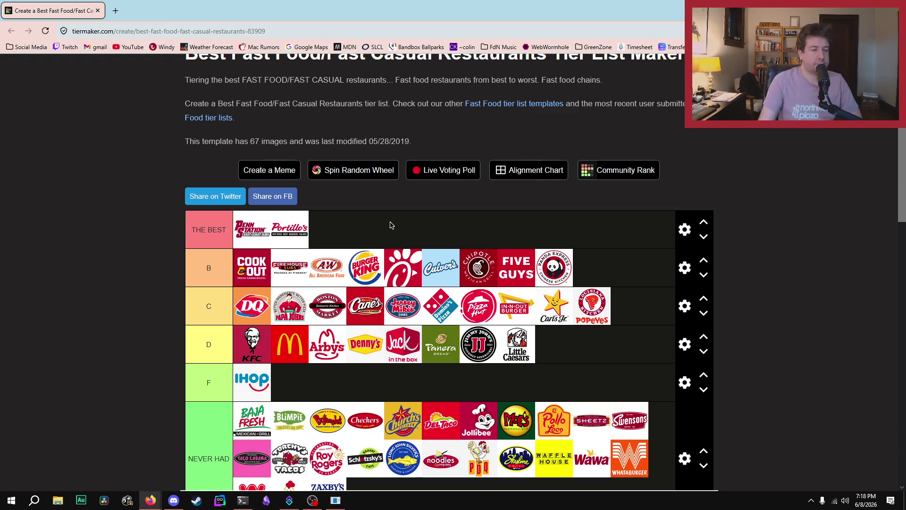
pyautogui.scroll(-2, 113, 289)
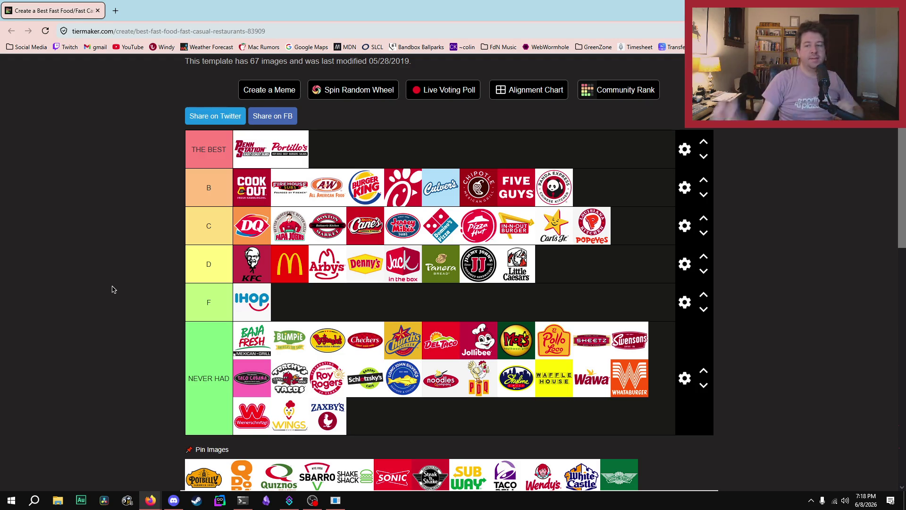
pyautogui.rightClick(150, 500)
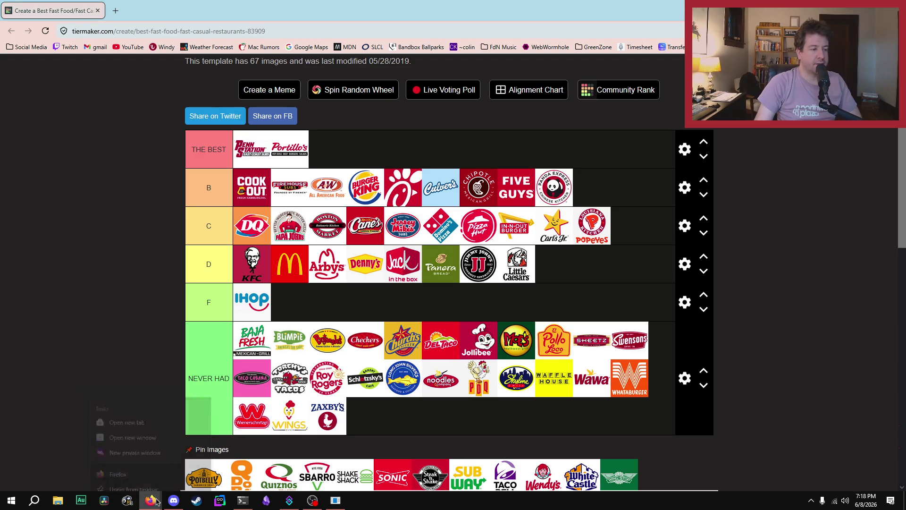
pyautogui.click(118, 429)
pyautogui.click(852, 7)
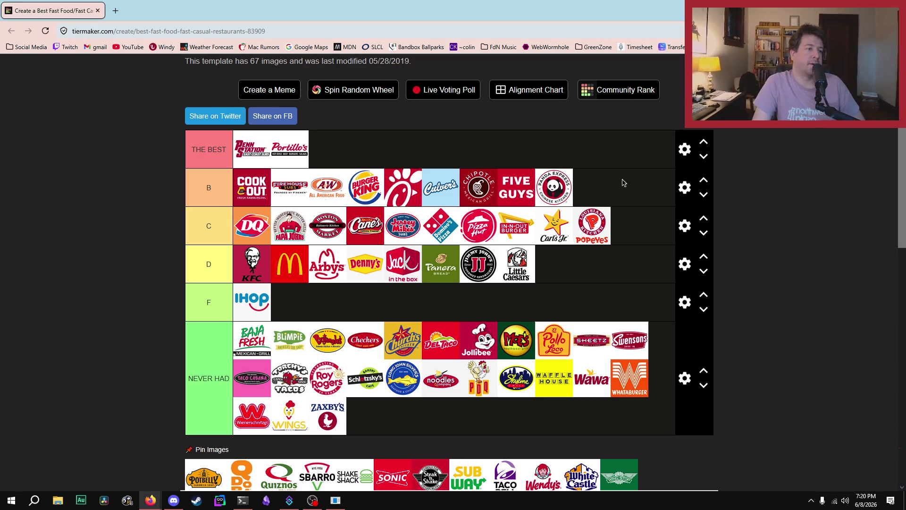
# Move Portillo's to the front of THE BEST tier, ahead of Penn Station.
pyautogui.scroll(-2, 121, 274)
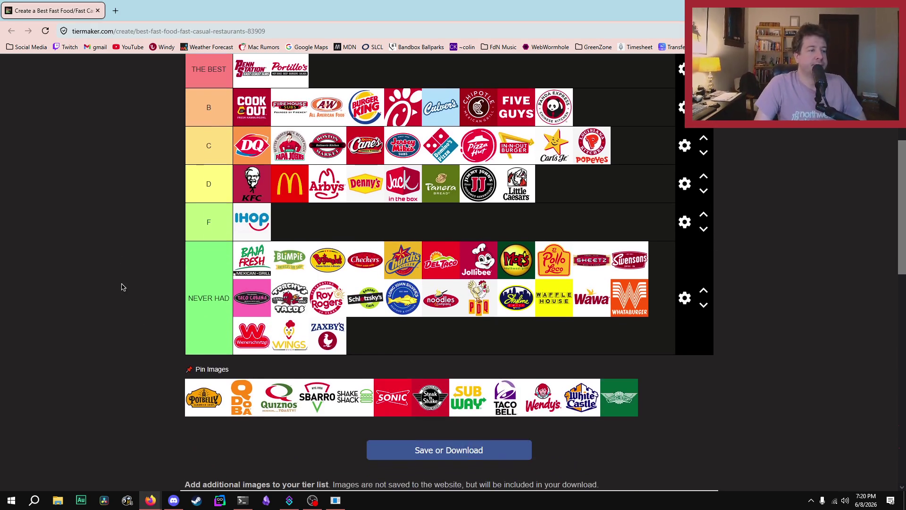
pyautogui.scroll(2, 132, 293)
pyautogui.moveTo(289, 163)
pyautogui.mouseDown()
pyautogui.moveTo(211, 173)
pyautogui.moveTo(266, 153)
pyautogui.moveTo(308, 156)
pyautogui.mouseUp()
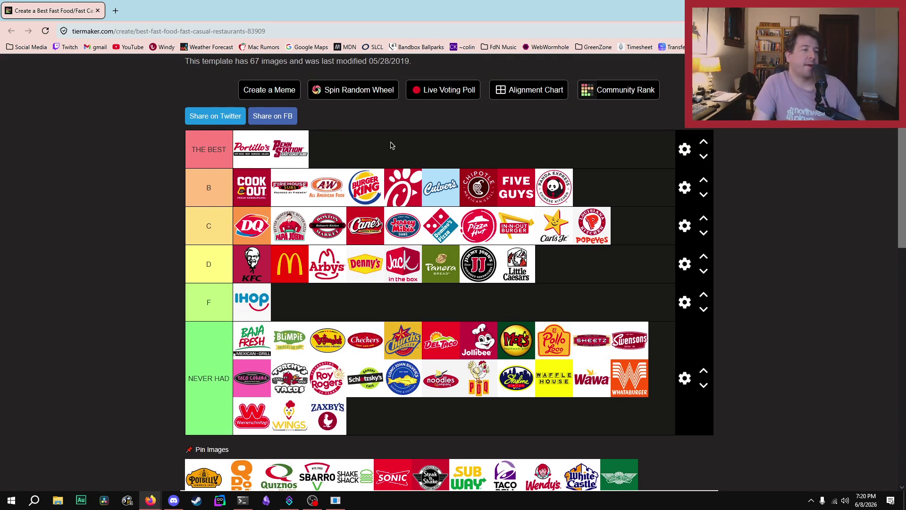
# Place Potbelly in the B tier between Burger King and Chick-fil-A.
pyautogui.scroll(-1, 368, 189)
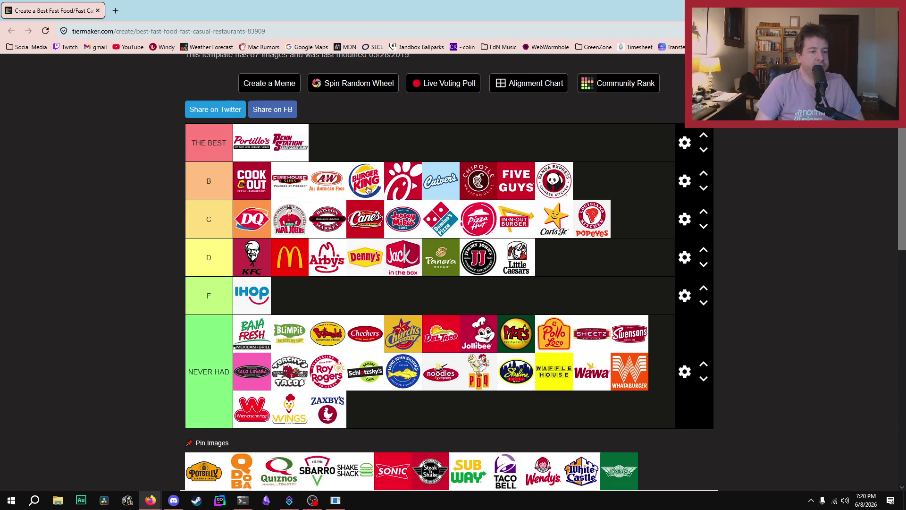
pyautogui.scroll(-3, 368, 188)
pyautogui.scroll(1, 172, 423)
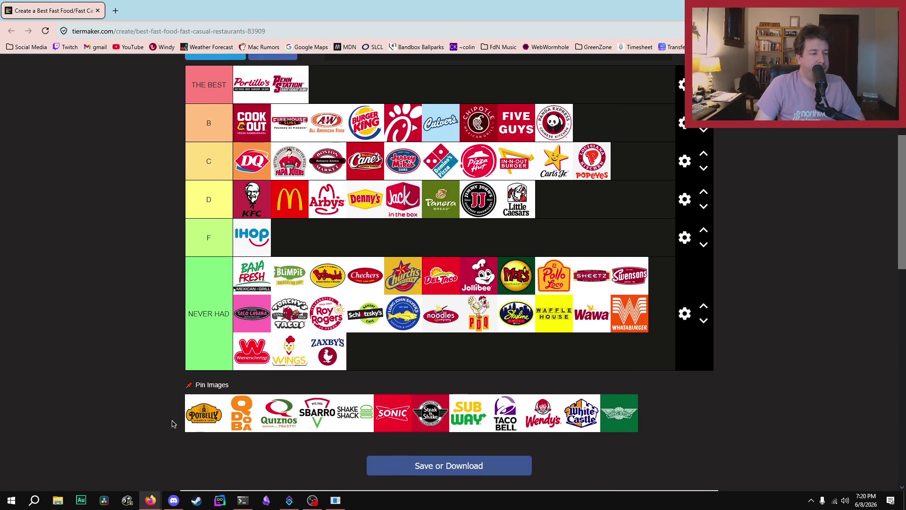
pyautogui.scroll(3, 172, 423)
pyautogui.scroll(-4, 173, 462)
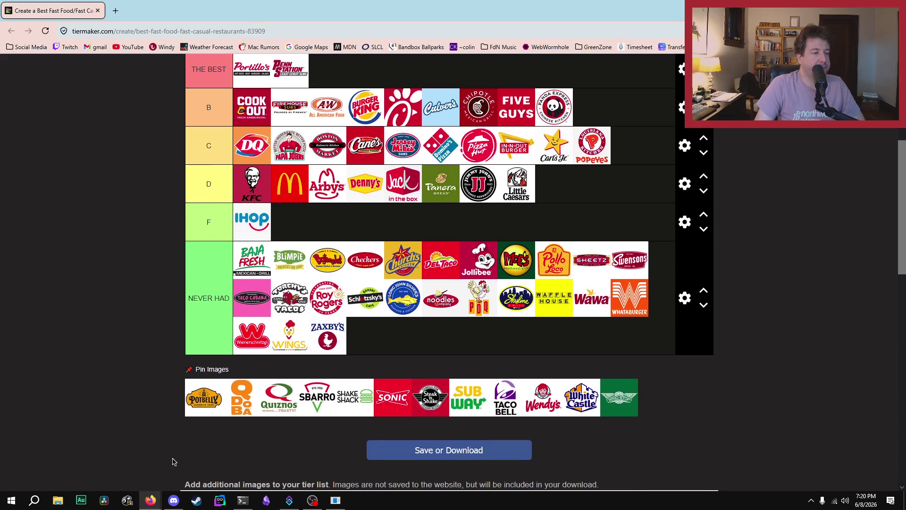
pyautogui.scroll(2, 193, 404)
pyautogui.moveTo(203, 474)
pyautogui.mouseDown()
pyautogui.moveTo(409, 211)
pyautogui.moveTo(262, 215)
pyautogui.moveTo(404, 190)
pyautogui.mouseUp()
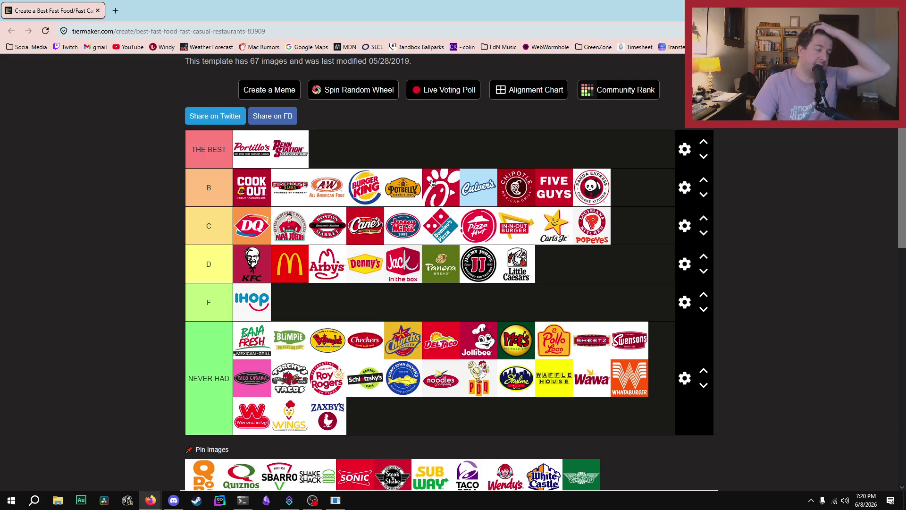
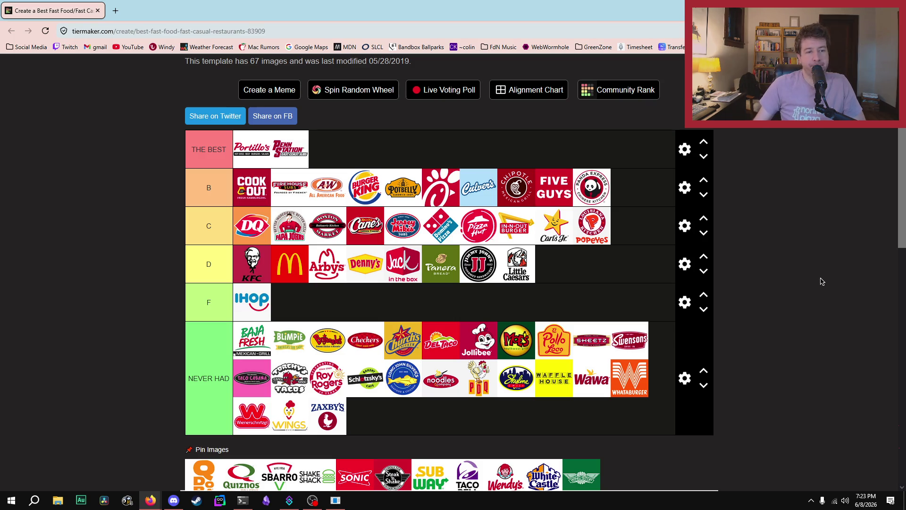
# Move Chipotle from B down to the C tier and add Qdoba to C.
pyautogui.scroll(-3, 189, 449)
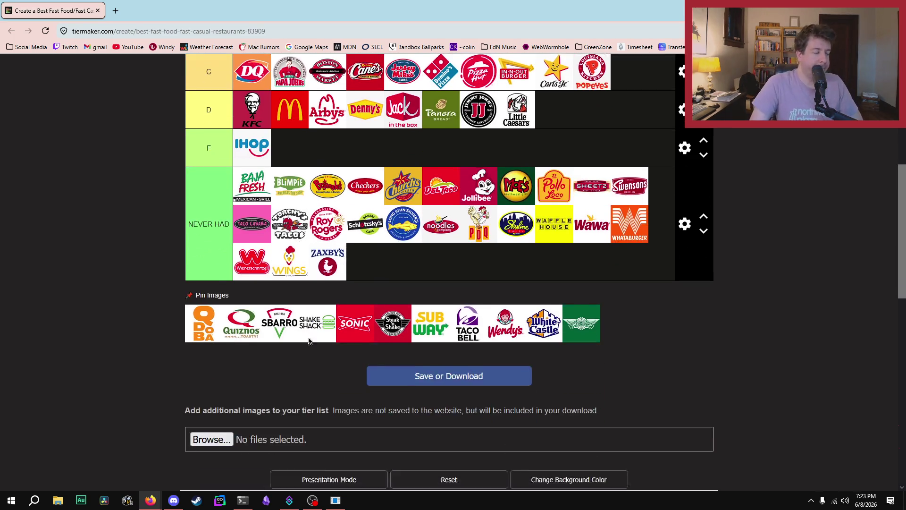
pyautogui.scroll(2, 100, 409)
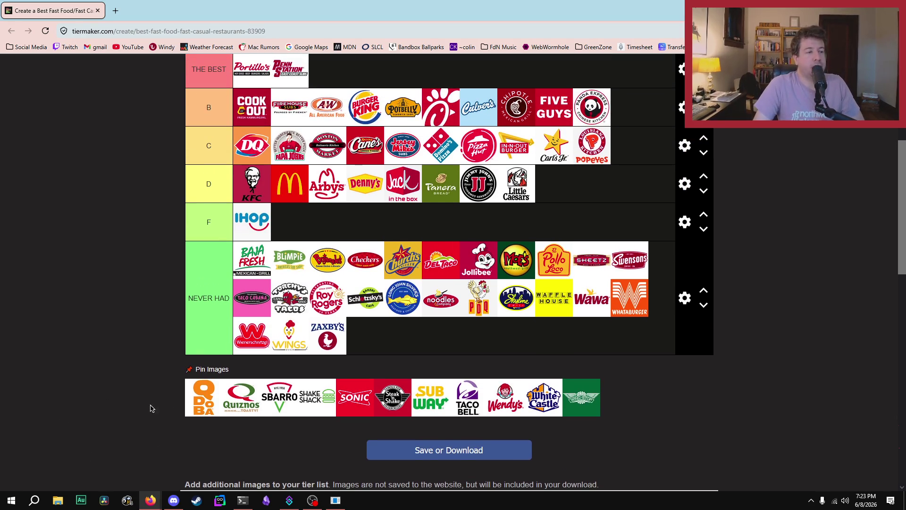
pyautogui.scroll(2, 105, 405)
pyautogui.scroll(-2, 123, 401)
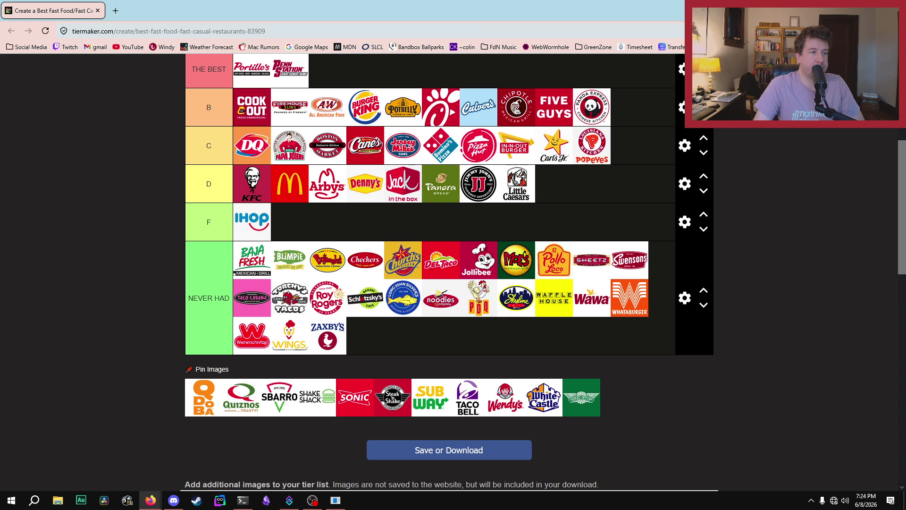
pyautogui.moveTo(517, 107); pyautogui.dragTo(282, 152)
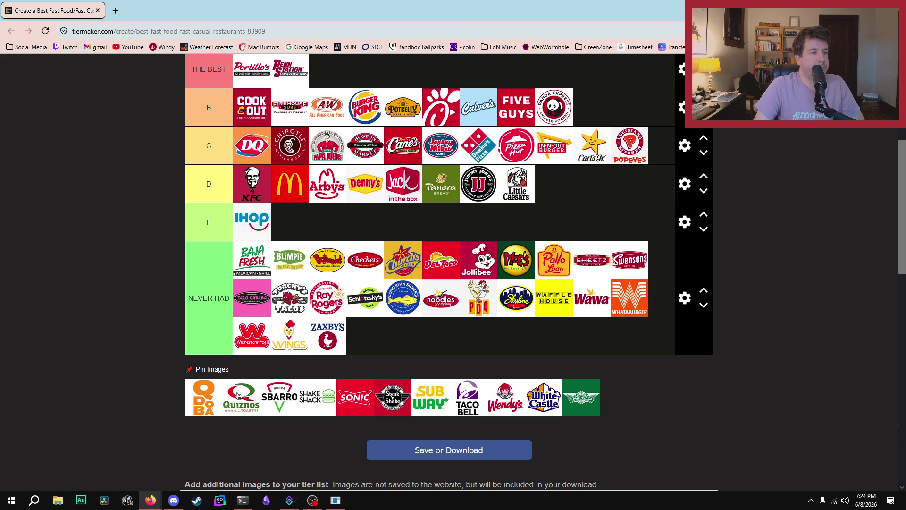
pyautogui.moveTo(210, 399)
pyautogui.mouseDown()
pyautogui.moveTo(380, 189)
pyautogui.moveTo(434, 150)
pyautogui.mouseUp()
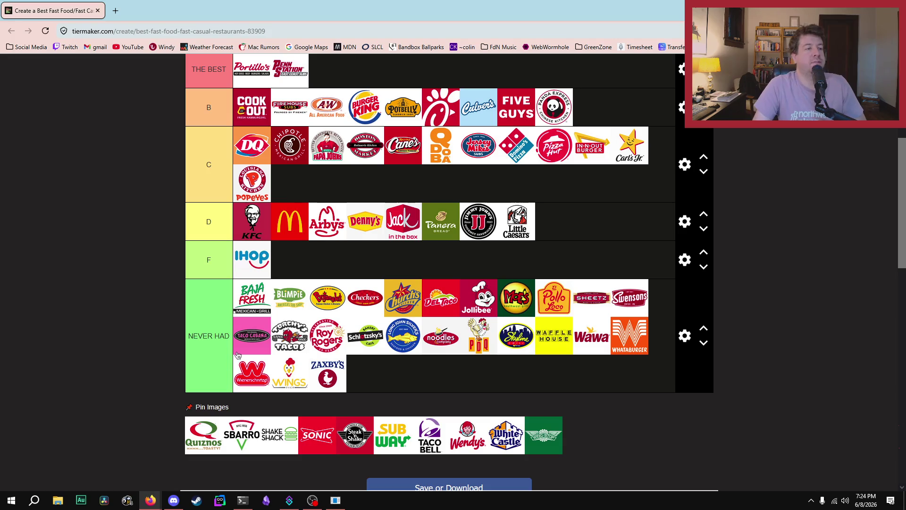
# Put Quiznos at the end of NEVER HAD and add Sbarro to the C tier.
pyautogui.scroll(2, 210, 435)
pyautogui.scroll(-2, 208, 432)
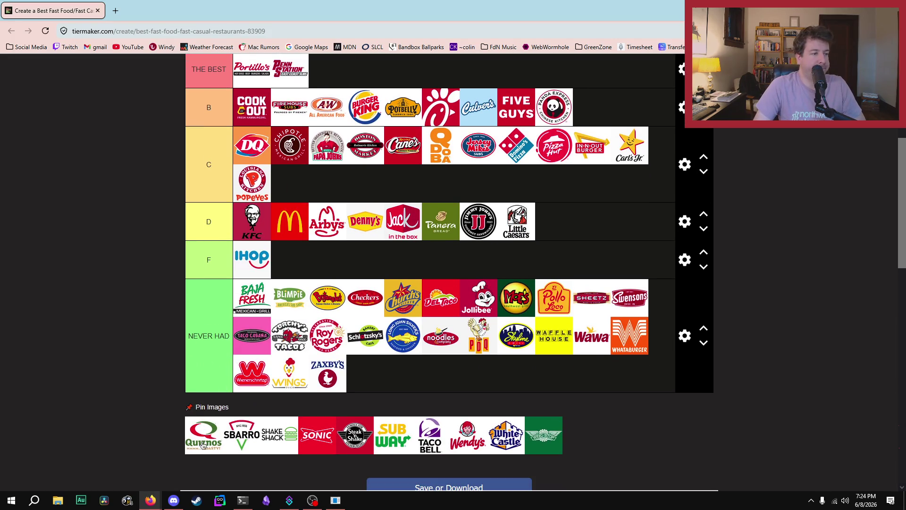
pyautogui.moveTo(206, 432)
pyautogui.mouseDown()
pyautogui.moveTo(596, 92)
pyautogui.moveTo(623, 175)
pyautogui.moveTo(640, 424)
pyautogui.moveTo(887, 457)
pyautogui.moveTo(799, 357)
pyautogui.moveTo(340, 366)
pyautogui.moveTo(416, 366)
pyautogui.moveTo(374, 369)
pyautogui.mouseUp()
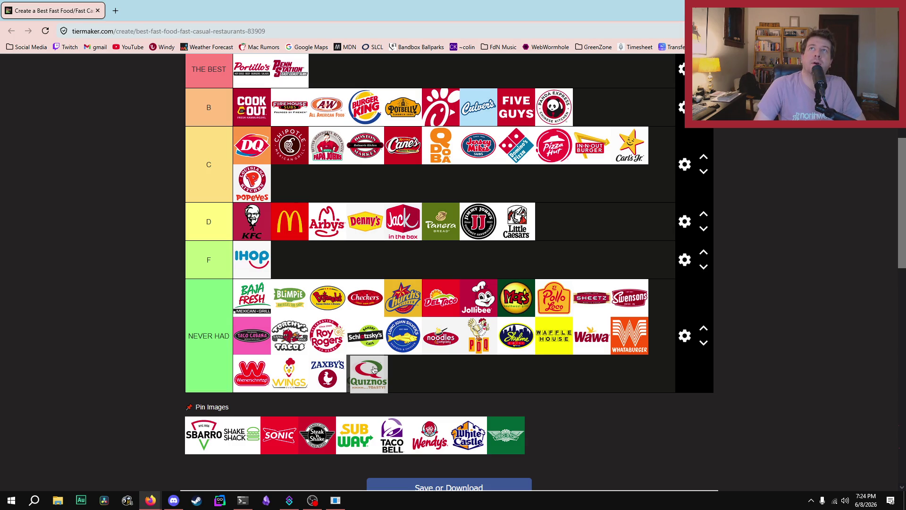
pyautogui.moveTo(374, 369)
pyautogui.mouseDown()
pyautogui.moveTo(609, 201)
pyautogui.moveTo(641, 100)
pyautogui.moveTo(633, 140)
pyautogui.moveTo(477, 407)
pyautogui.moveTo(371, 370)
pyautogui.mouseUp()
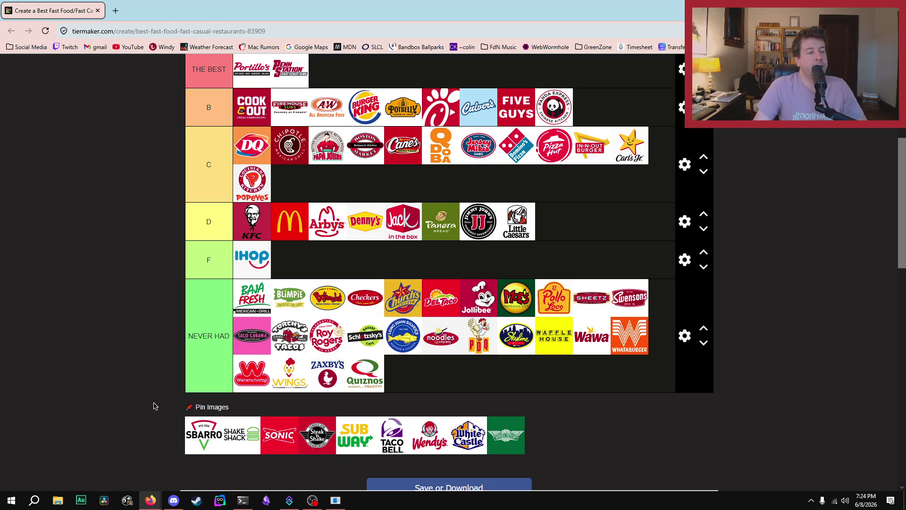
pyautogui.moveTo(208, 445)
pyautogui.mouseDown()
pyautogui.moveTo(479, 269)
pyautogui.moveTo(495, 226)
pyautogui.moveTo(477, 274)
pyautogui.moveTo(394, 282)
pyautogui.moveTo(294, 308)
pyautogui.moveTo(342, 265)
pyautogui.moveTo(573, 297)
pyautogui.moveTo(593, 309)
pyautogui.moveTo(401, 302)
pyautogui.moveTo(467, 304)
pyautogui.moveTo(373, 317)
pyautogui.moveTo(333, 309)
pyautogui.moveTo(316, 272)
pyautogui.moveTo(326, 274)
pyautogui.moveTo(309, 274)
pyautogui.mouseUp()
pyautogui.scroll(2, 495, 226)
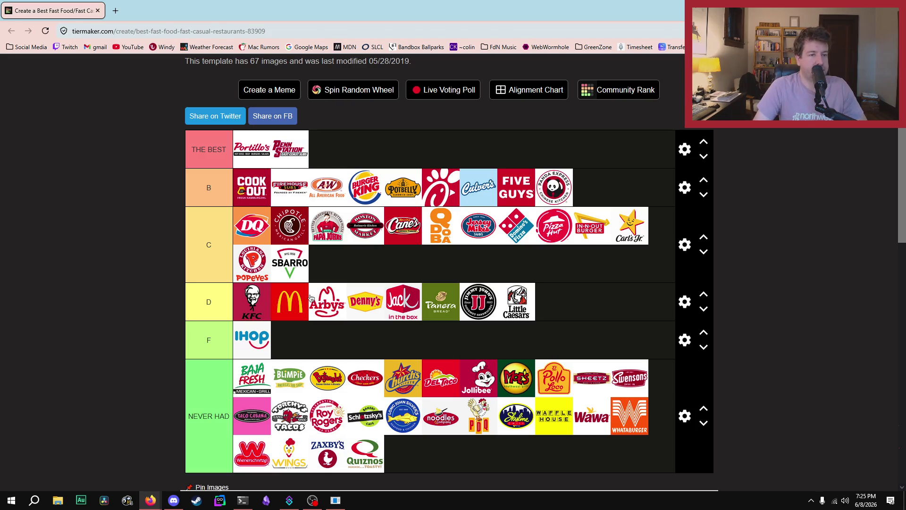
pyautogui.scroll(-1, 307, 297)
pyautogui.scroll(-1, 162, 395)
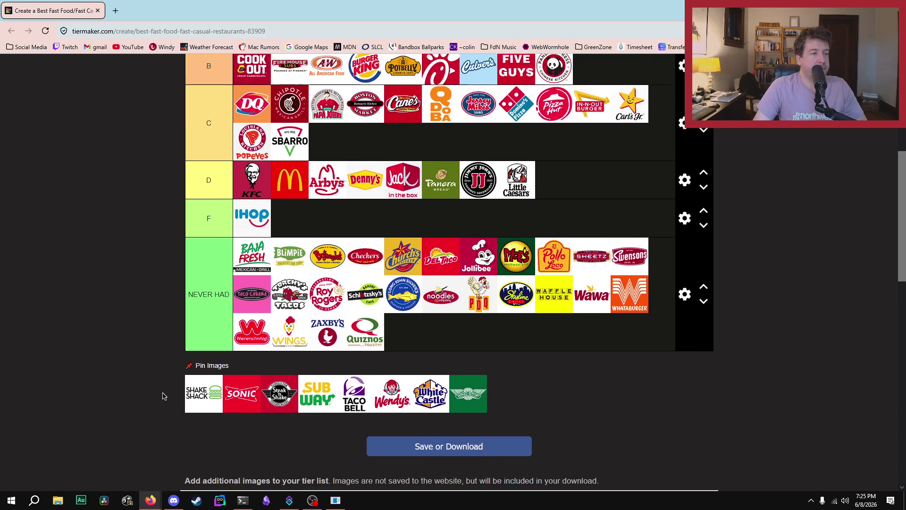
# Rank Shake Shack in B, Sonic in D and Steak n Shake in C.
pyautogui.scroll(1, 162, 395)
pyautogui.moveTo(203, 432)
pyautogui.mouseDown()
pyautogui.moveTo(193, 226)
pyautogui.moveTo(255, 116)
pyautogui.mouseUp()
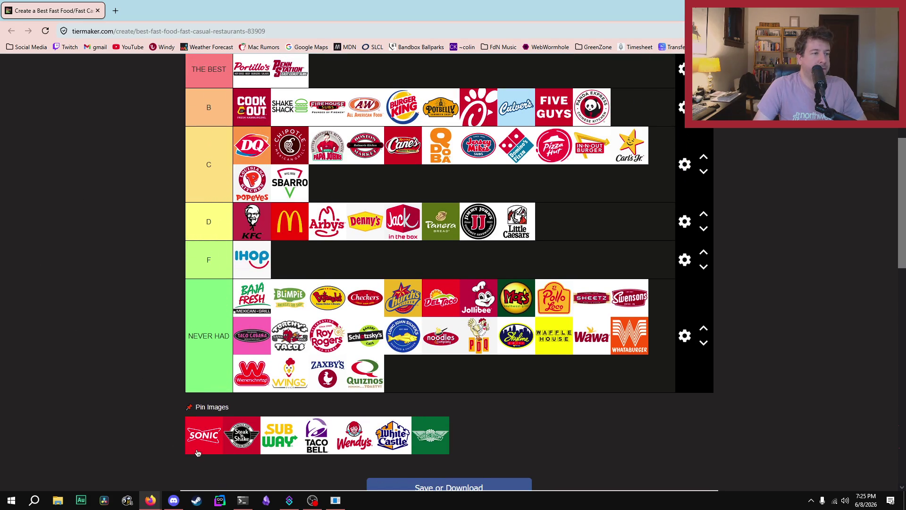
pyautogui.moveTo(194, 447)
pyautogui.mouseDown()
pyautogui.moveTo(648, 187)
pyautogui.moveTo(588, 242)
pyautogui.moveTo(597, 262)
pyautogui.moveTo(591, 290)
pyautogui.moveTo(596, 232)
pyautogui.moveTo(580, 224)
pyautogui.moveTo(373, 226)
pyautogui.moveTo(364, 205)
pyautogui.moveTo(348, 227)
pyautogui.moveTo(288, 227)
pyautogui.moveTo(361, 224)
pyautogui.moveTo(292, 226)
pyautogui.moveTo(296, 235)
pyautogui.moveTo(257, 226)
pyautogui.moveTo(293, 237)
pyautogui.mouseUp()
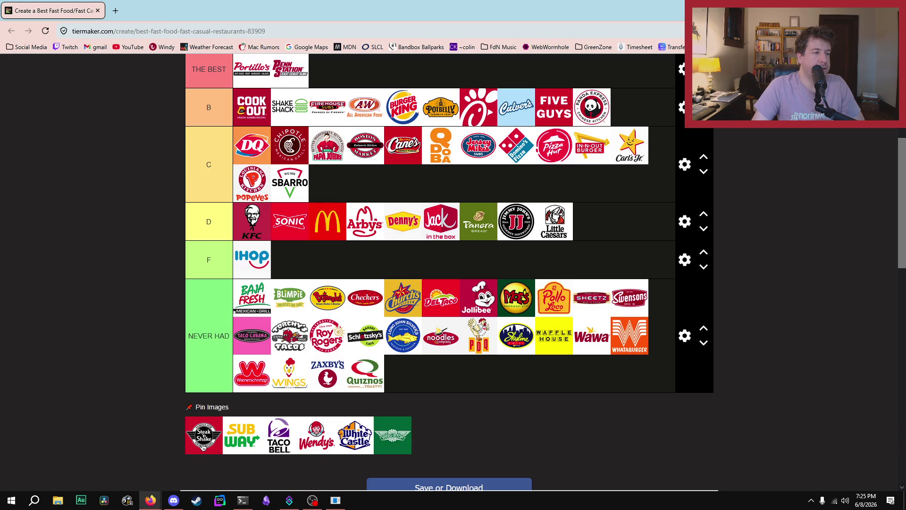
pyautogui.moveTo(197, 450)
pyautogui.mouseDown()
pyautogui.moveTo(283, 359)
pyautogui.moveTo(364, 190)
pyautogui.mouseUp()
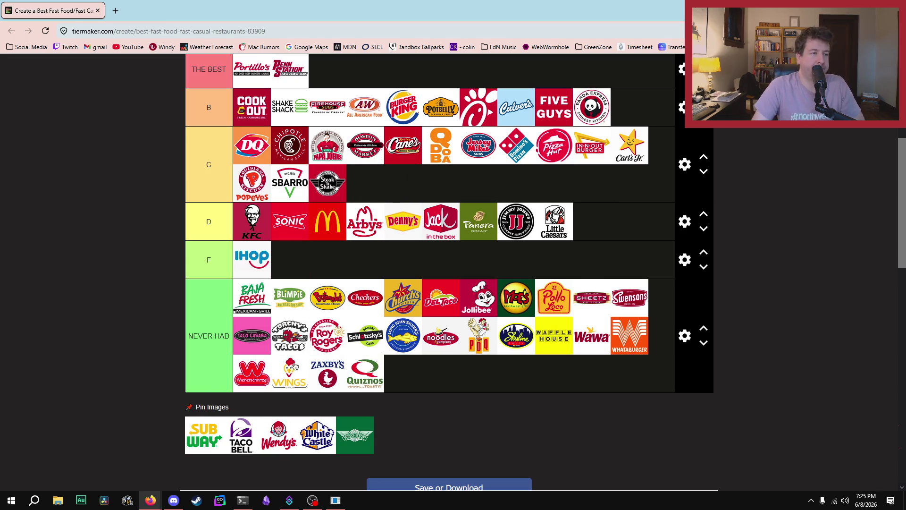
# Place Subway in the D tier and Taco Bell in THE BEST.
pyautogui.scroll(1, 94, 289)
pyautogui.moveTo(201, 438)
pyautogui.mouseDown()
pyautogui.moveTo(95, 290)
pyautogui.moveTo(319, 314)
pyautogui.moveTo(318, 340)
pyautogui.moveTo(642, 307)
pyautogui.moveTo(477, 301)
pyautogui.mouseUp()
pyautogui.scroll(1, 94, 289)
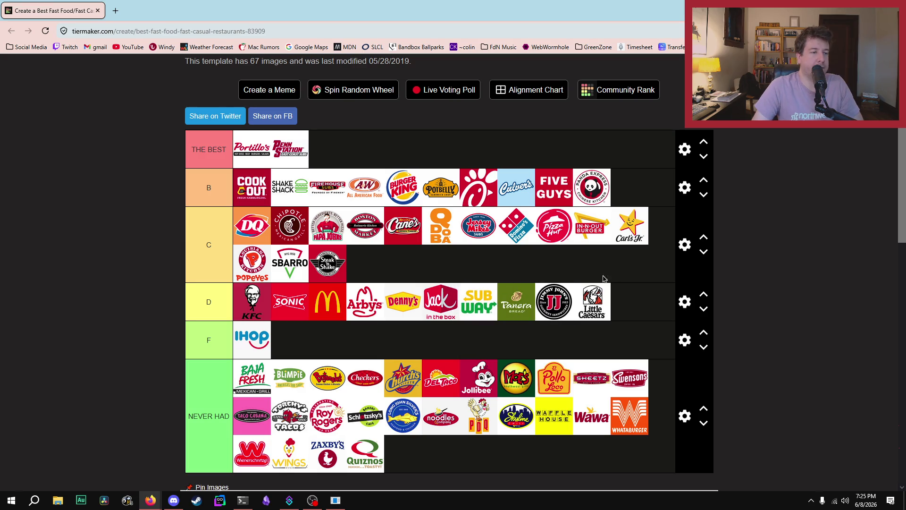
pyautogui.scroll(-2, 580, 289)
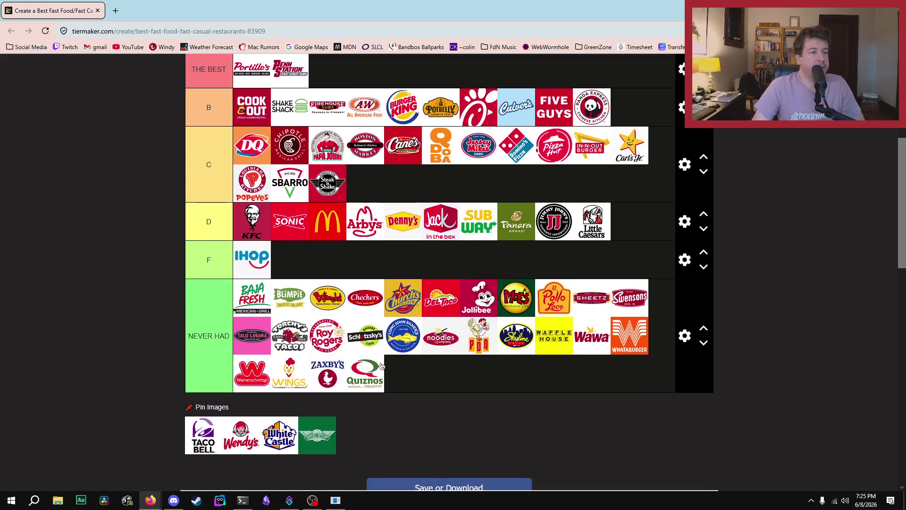
pyautogui.moveTo(203, 434)
pyautogui.mouseDown()
pyautogui.moveTo(221, 113)
pyautogui.moveTo(250, 151)
pyautogui.moveTo(391, 242)
pyautogui.moveTo(405, 226)
pyautogui.mouseUp()
pyautogui.scroll(-2, 427, 210)
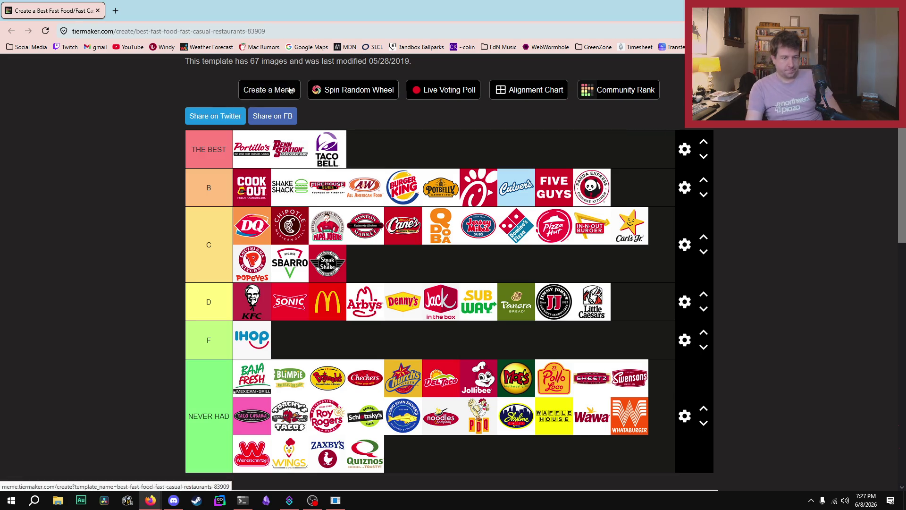
# Add Wendy's from Pin Images to the B tier.
pyautogui.scroll(-2, 489, 263)
pyautogui.scroll(-2, 488, 263)
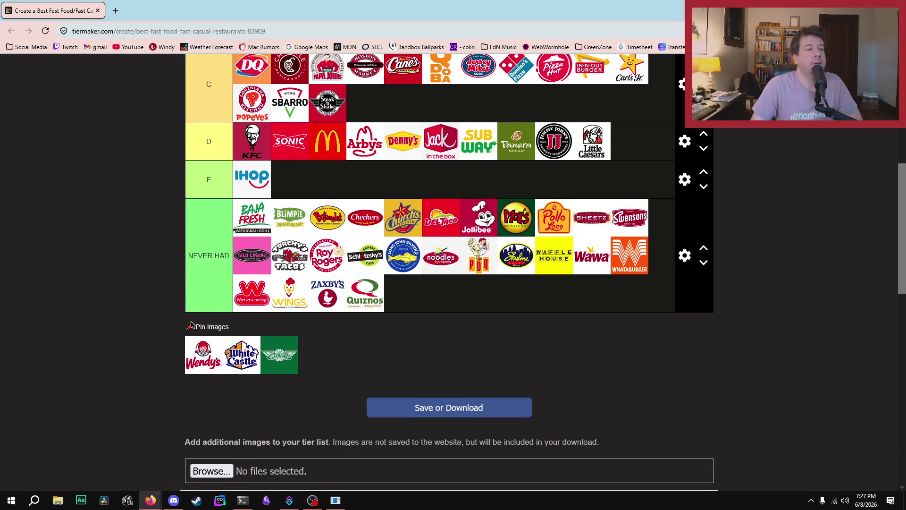
pyautogui.scroll(2, 182, 352)
pyautogui.moveTo(199, 446)
pyautogui.mouseDown()
pyautogui.moveTo(88, 268)
pyautogui.moveTo(193, 184)
pyautogui.moveTo(137, 169)
pyautogui.moveTo(121, 255)
pyautogui.moveTo(245, 246)
pyautogui.moveTo(236, 227)
pyautogui.moveTo(290, 232)
pyautogui.moveTo(183, 230)
pyautogui.moveTo(307, 230)
pyautogui.moveTo(298, 231)
pyautogui.moveTo(279, 231)
pyautogui.moveTo(641, 199)
pyautogui.mouseUp()
pyautogui.scroll(2, 137, 169)
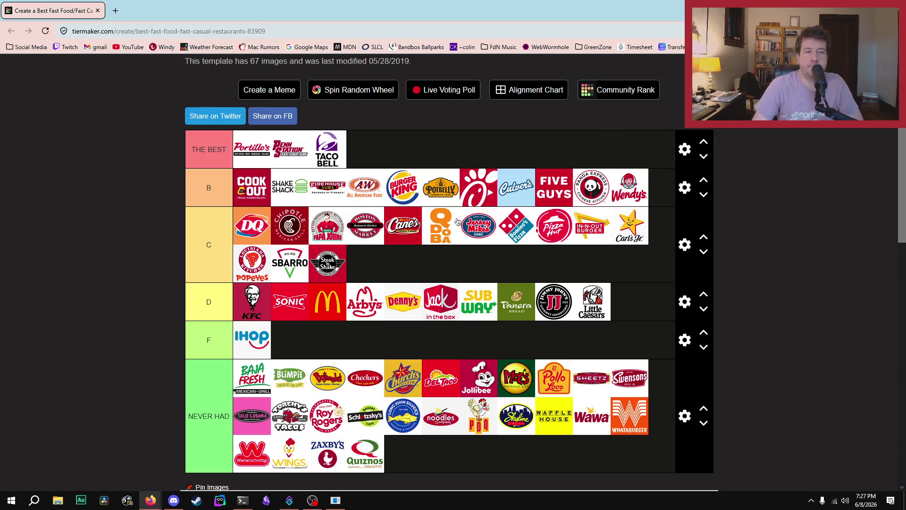
# Place White Castle and then Wingstop at the end of the C tier.
pyautogui.scroll(-3, 471, 204)
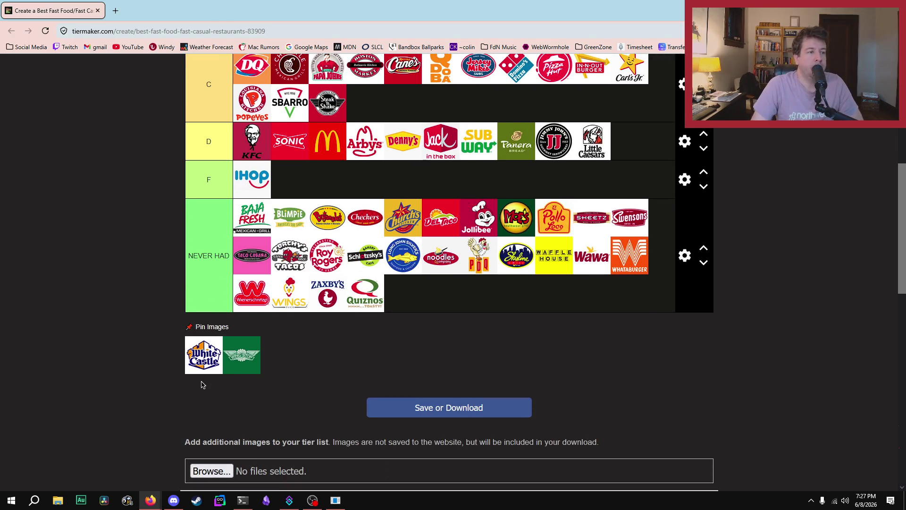
pyautogui.scroll(3, 85, 321)
pyautogui.moveTo(194, 364)
pyautogui.mouseDown()
pyautogui.moveTo(85, 321)
pyautogui.moveTo(387, 271)
pyautogui.mouseUp()
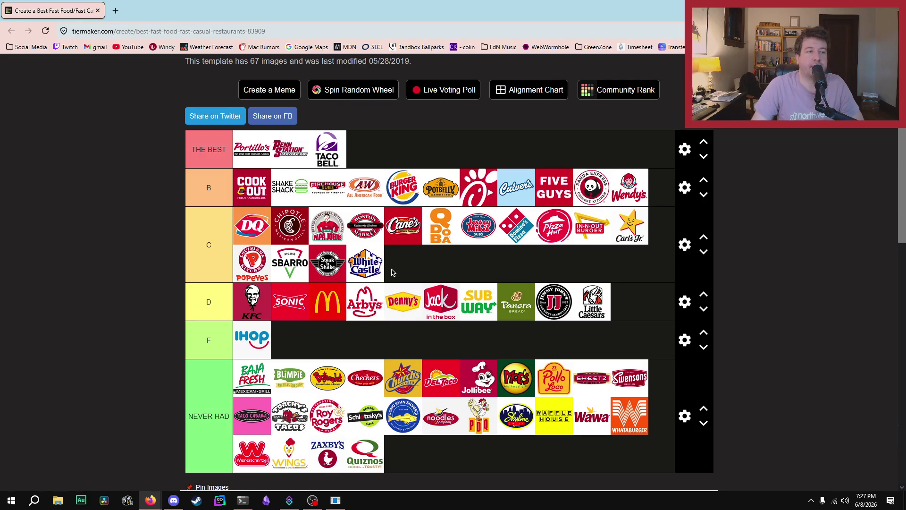
pyautogui.scroll(-2, 391, 273)
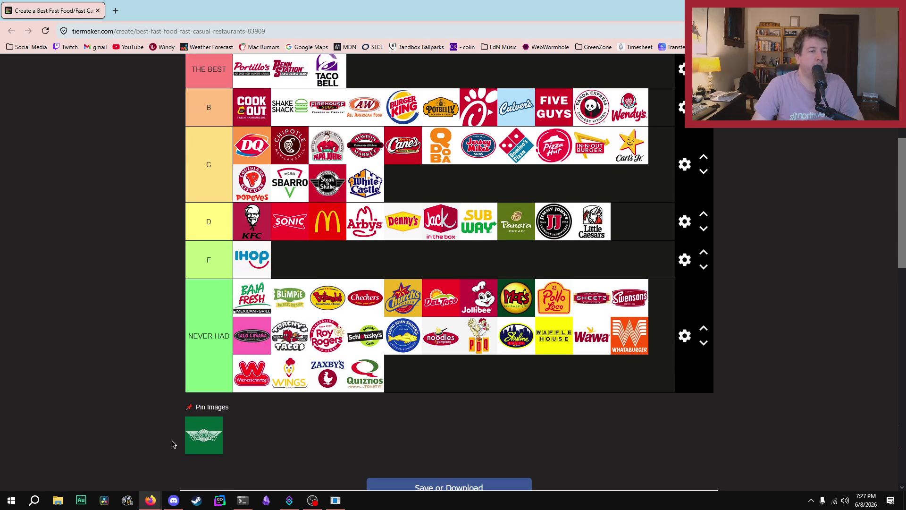
pyautogui.scroll(2, 105, 334)
pyautogui.moveTo(204, 435)
pyautogui.mouseDown()
pyautogui.moveTo(105, 334)
pyautogui.moveTo(431, 291)
pyautogui.moveTo(427, 257)
pyautogui.moveTo(403, 262)
pyautogui.moveTo(416, 373)
pyautogui.moveTo(429, 257)
pyautogui.moveTo(420, 292)
pyautogui.moveTo(406, 268)
pyautogui.mouseUp()
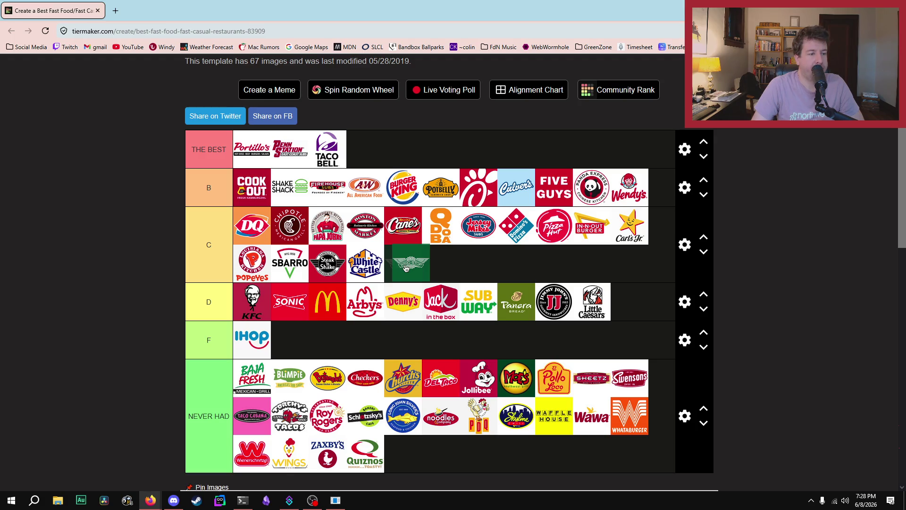
pyautogui.moveTo(406, 268); pyautogui.dragTo(403, 270)
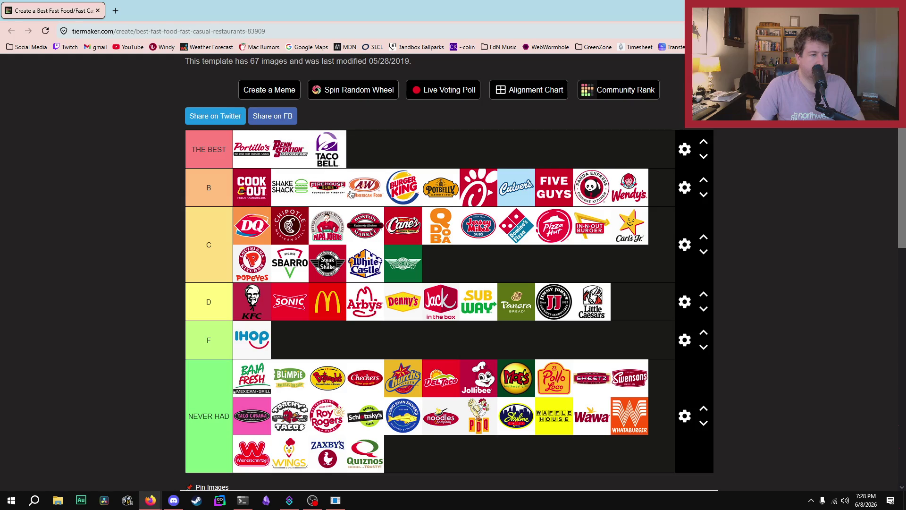
# Switch the tier list to full-width presentation view.
pyautogui.scroll(-5, 112, 279)
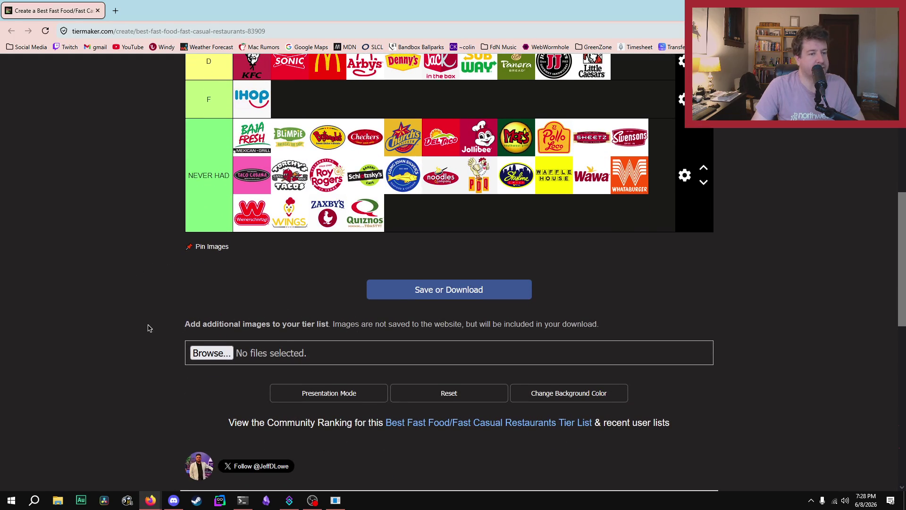
pyautogui.scroll(2, 147, 328)
pyautogui.scroll(-2, 148, 327)
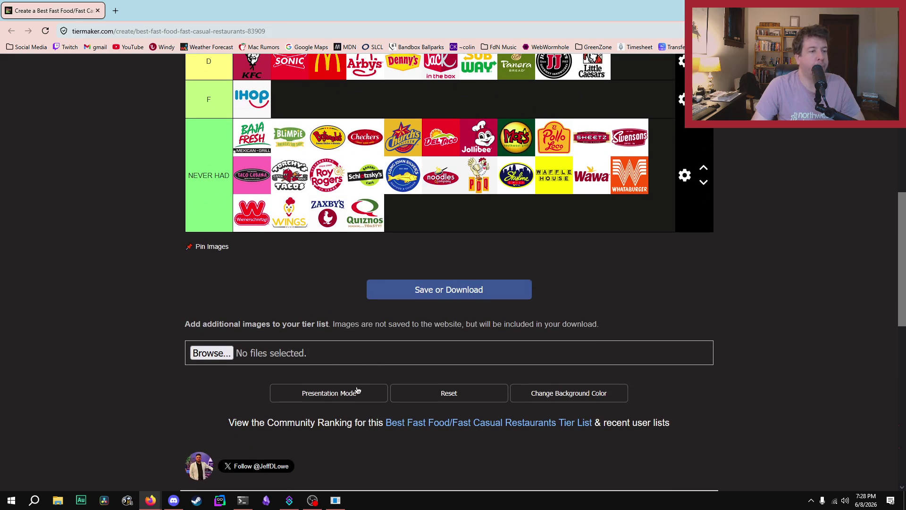
pyautogui.click(356, 390)
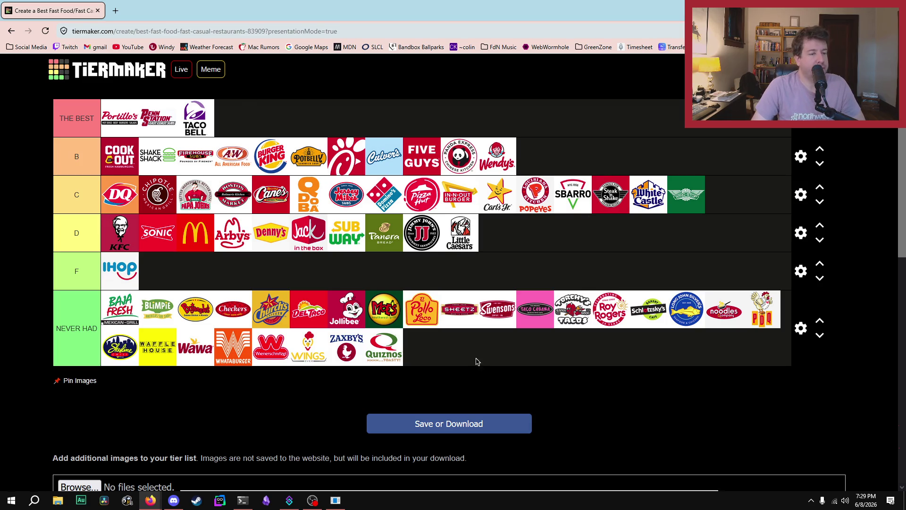
pyautogui.scroll(-2, 475, 360)
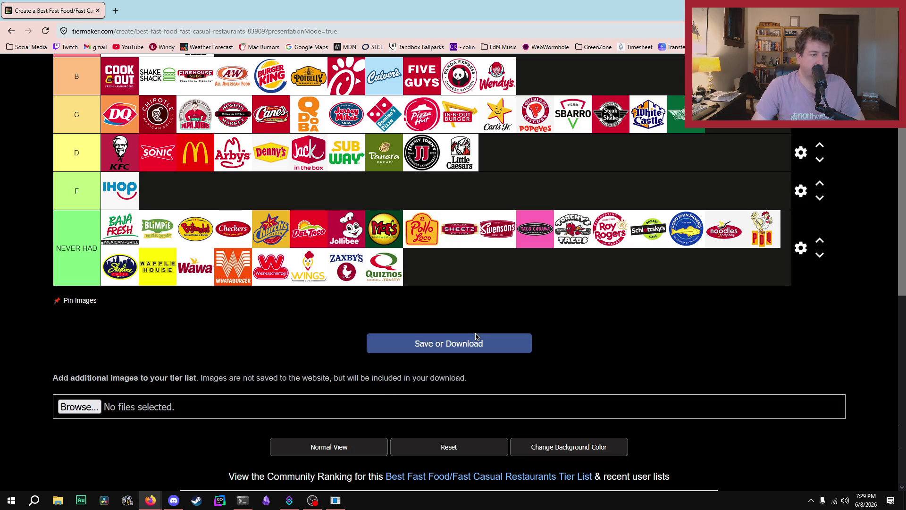
pyautogui.scroll(2, 481, 331)
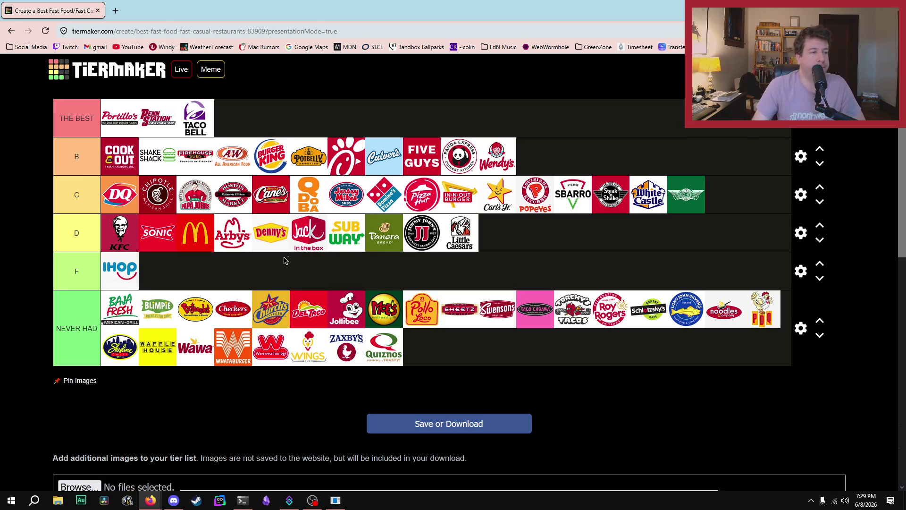
# Reorder the D tier so Subway follows KFC and McDonald's follows Denny's.
pyautogui.moveTo(340, 236); pyautogui.dragTo(125, 241)
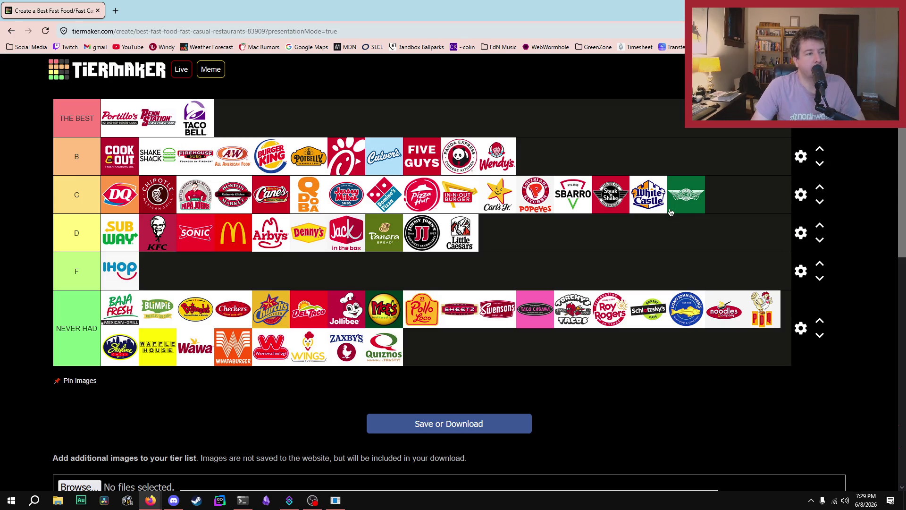
pyautogui.moveTo(122, 231); pyautogui.dragTo(173, 236)
pyautogui.moveTo(240, 245); pyautogui.dragTo(308, 241)
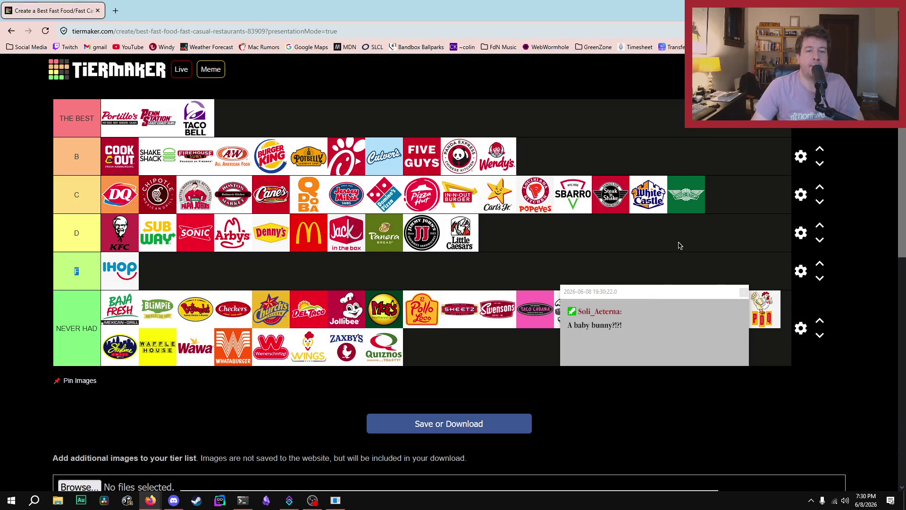
# Dismiss the chat notification popups.
pyautogui.moveTo(654, 297); pyautogui.dragTo(674, 252)
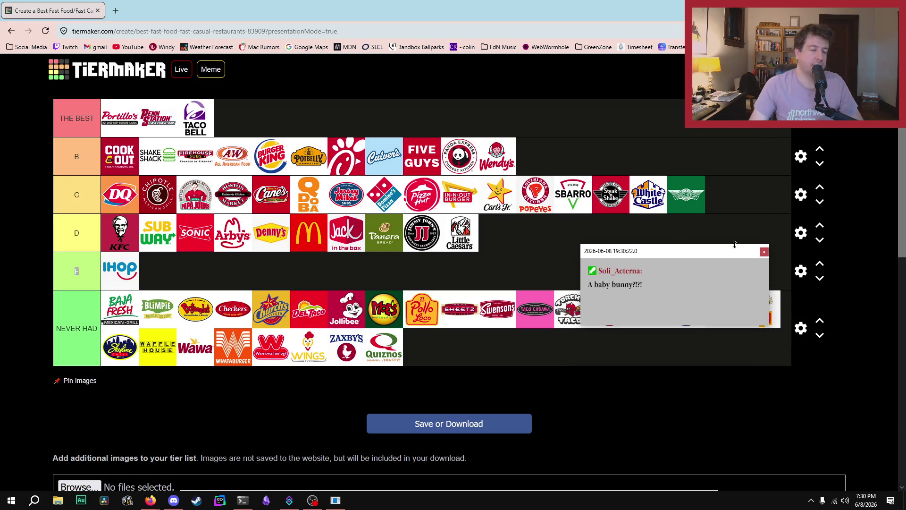
pyautogui.click(764, 252)
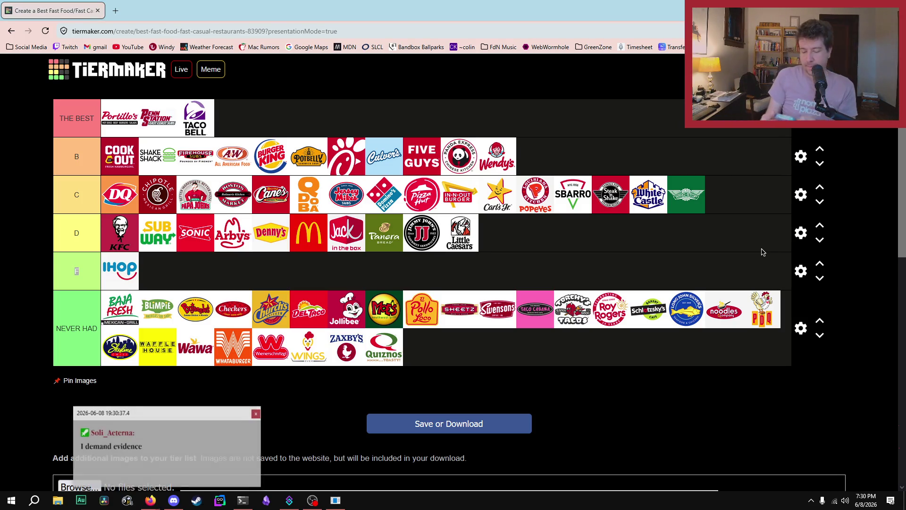
pyautogui.click(256, 413)
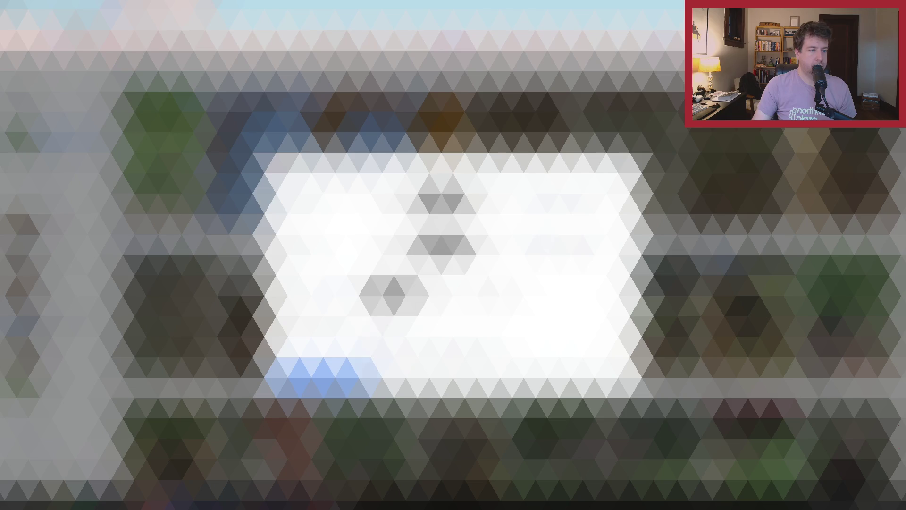
# Dismiss the pop-up dialog with Enter.
pyautogui.press('Return')
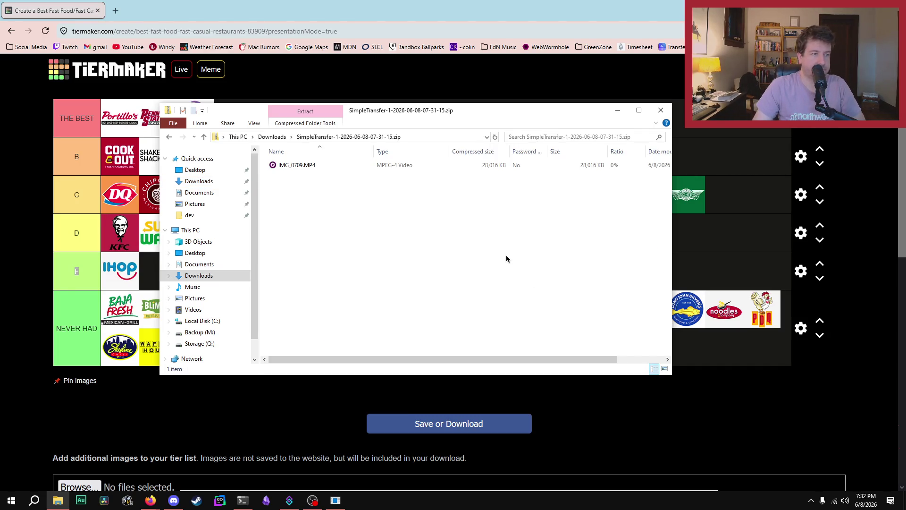
# Extract the SimpleTransfer zip into a Downloads\BUNNY folder.
pyautogui.rightClick(596, 254)
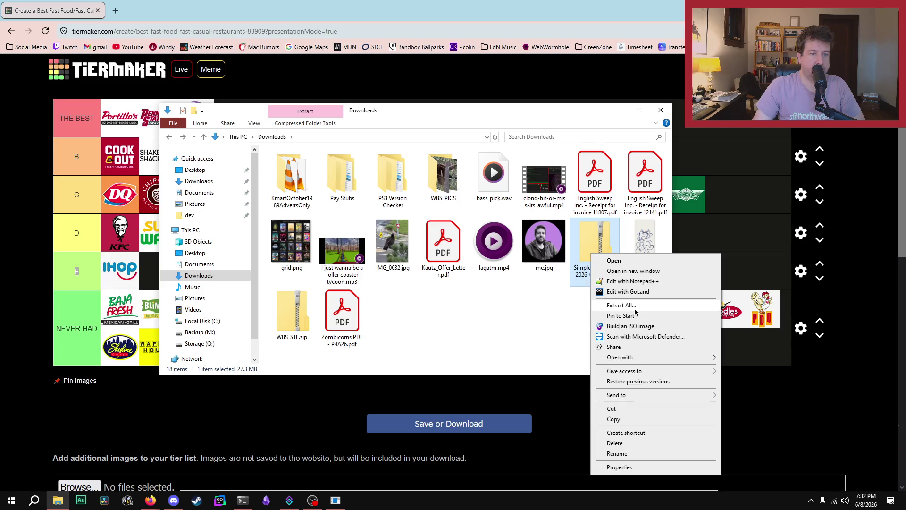
pyautogui.click(621, 305)
pyautogui.click(495, 210)
pyautogui.moveTo(494, 210); pyautogui.dragTo(397, 208)
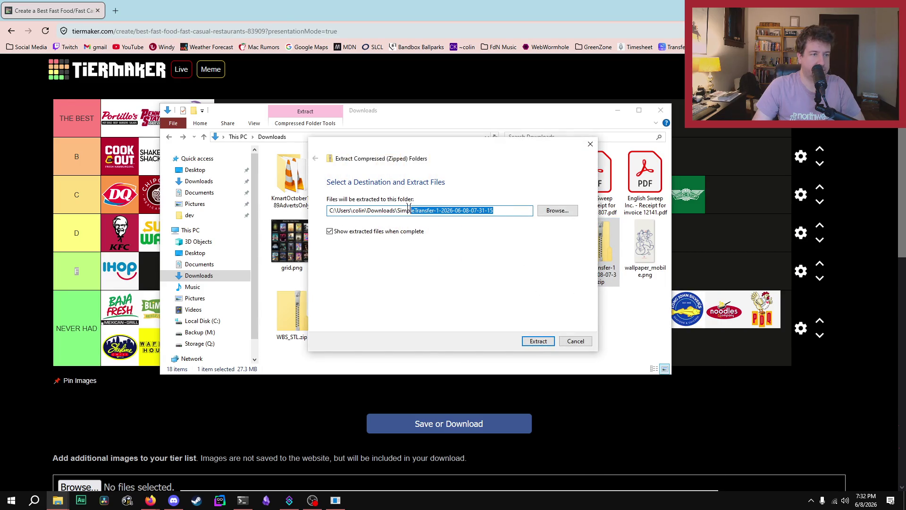
pyautogui.write('BUNNY')
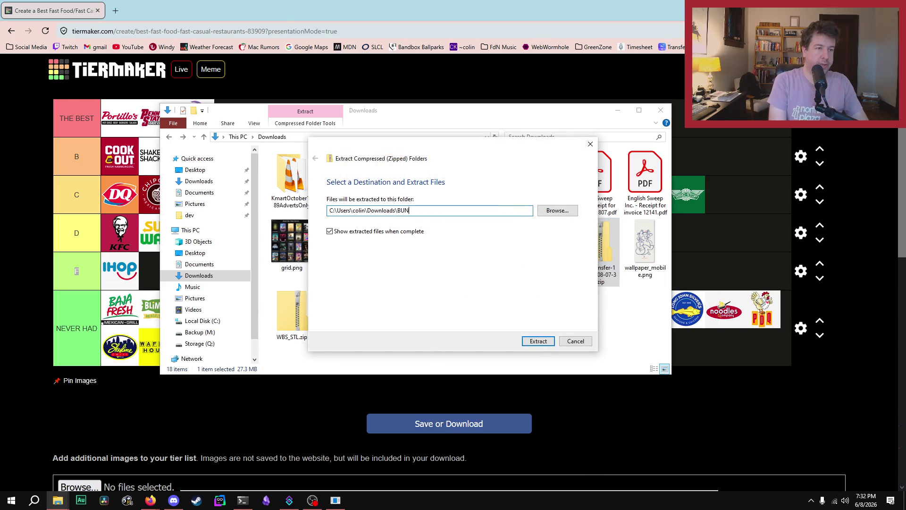
pyautogui.press('Return')
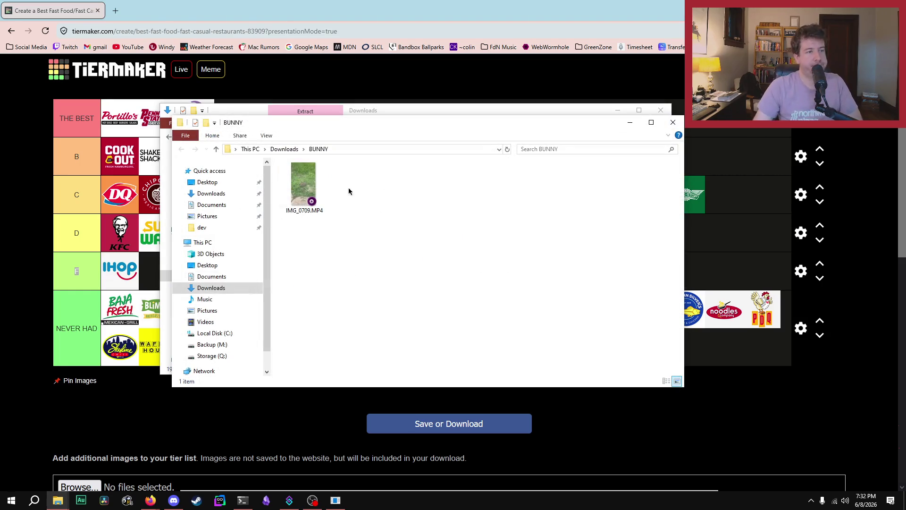
# Play the extracted IMG_0709.MP4, then delete the BUNNY folder.
pyautogui.doubleClick(304, 184)
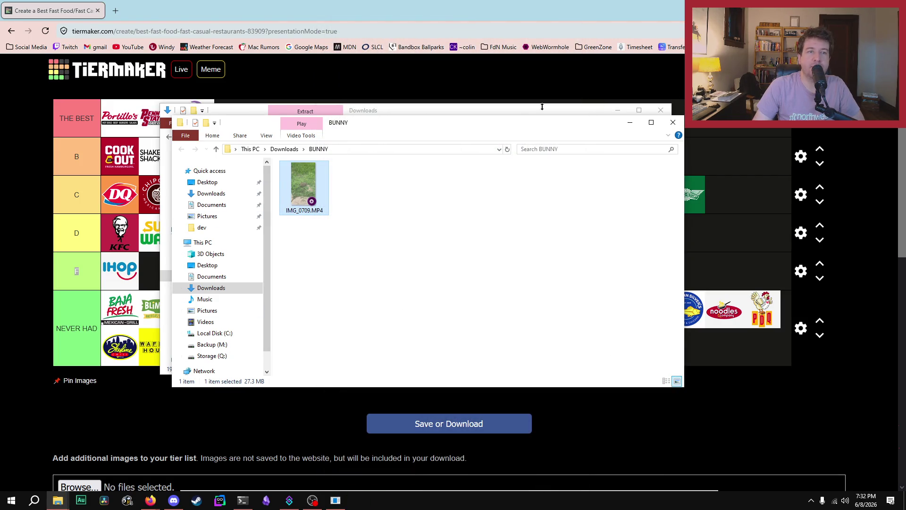
pyautogui.click(516, 108)
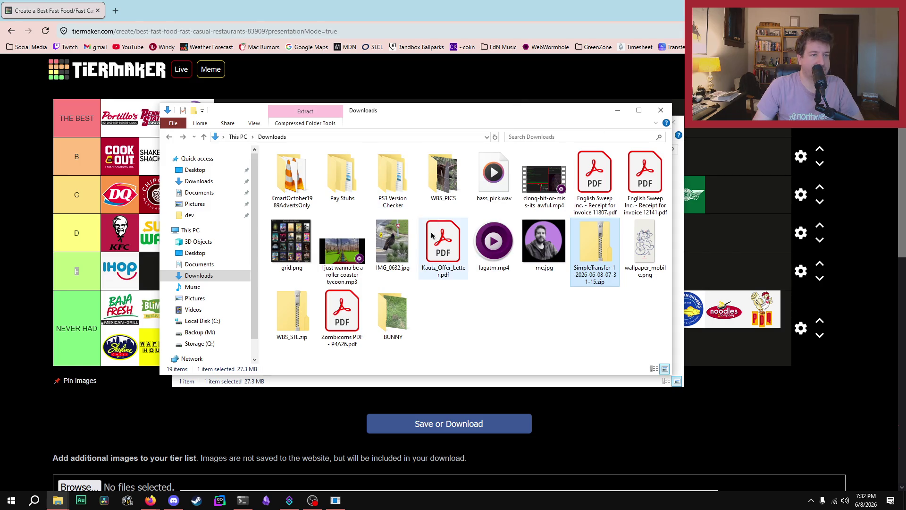
pyautogui.click(410, 309)
pyautogui.press('Delete')
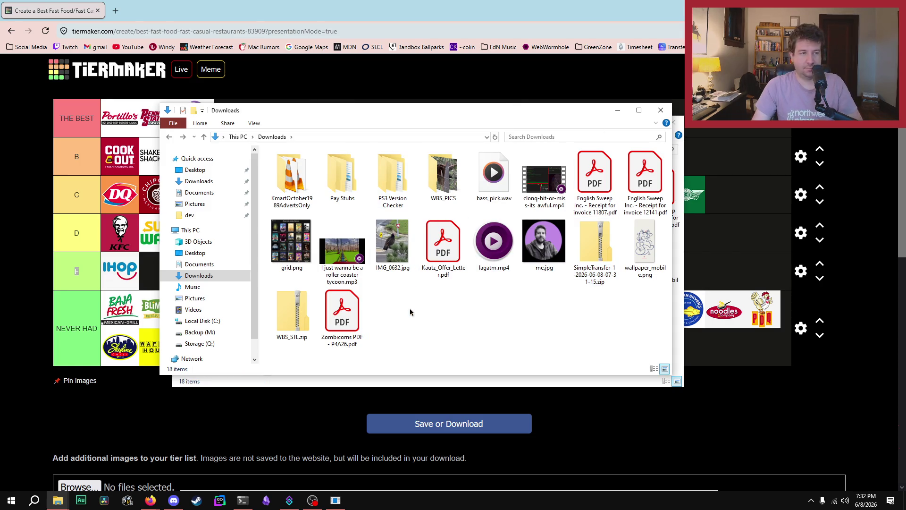
# Close both Downloads Explorer windows.
pyautogui.rightClick(596, 239)
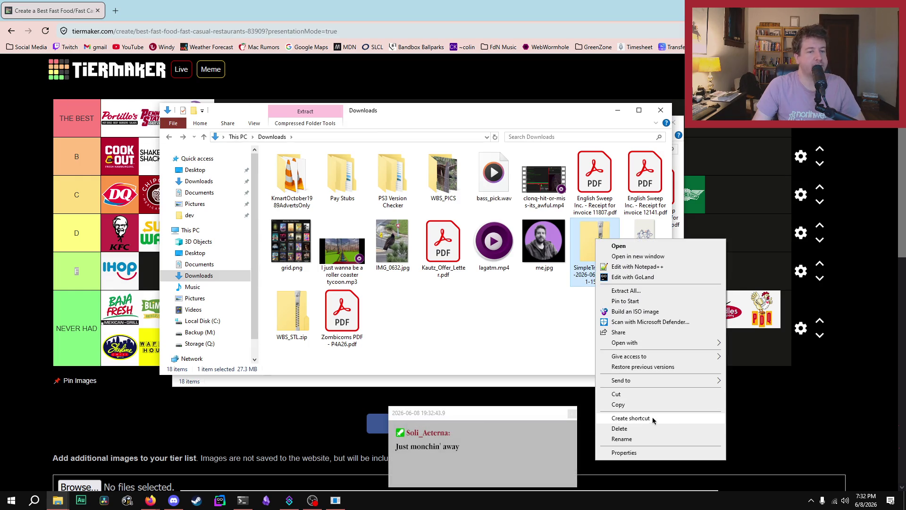
pyautogui.click(508, 380)
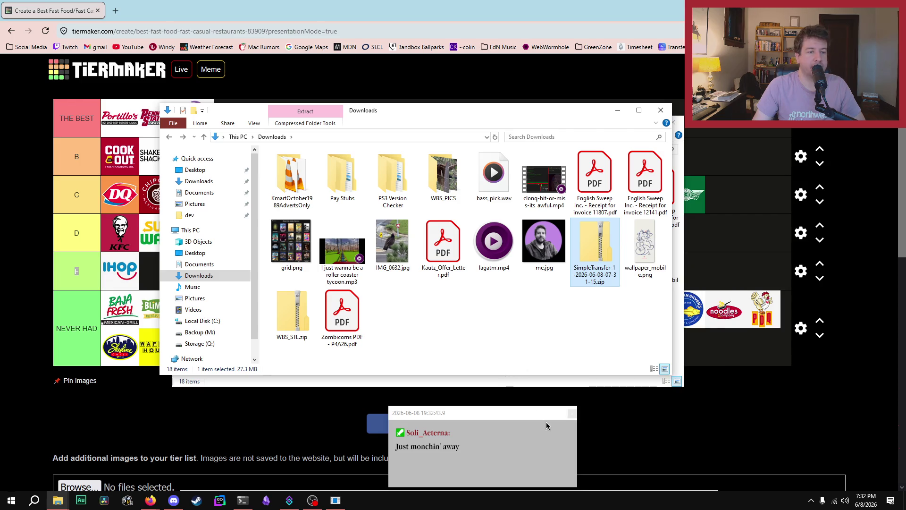
pyautogui.hotkey('ctrl', 'n')
pyautogui.moveTo(556, 112)
pyautogui.mouseDown()
pyautogui.moveTo(566, 321)
pyautogui.moveTo(569, 125)
pyautogui.mouseUp()
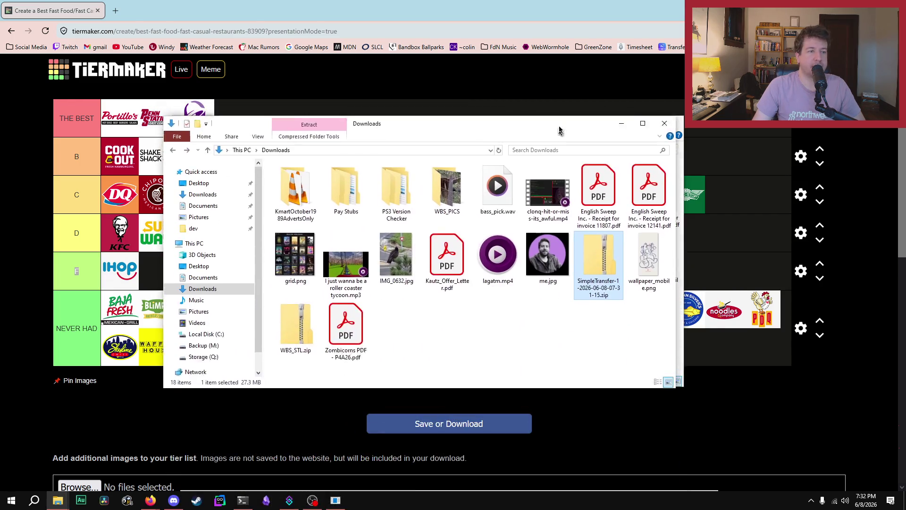
pyautogui.click(674, 117)
pyautogui.click(672, 124)
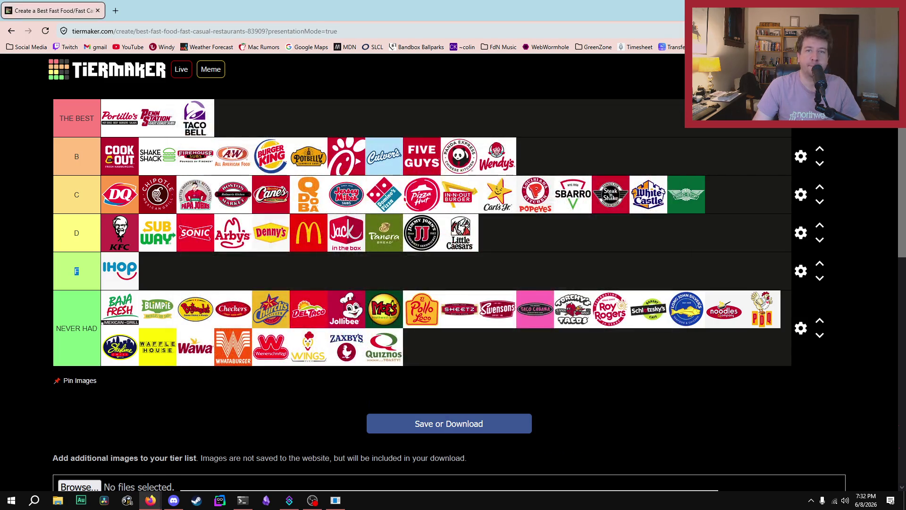
# Restore the BUNNY folder from the Recycle Bin and close the bin.
pyautogui.hotkey('ctrl', 'w')
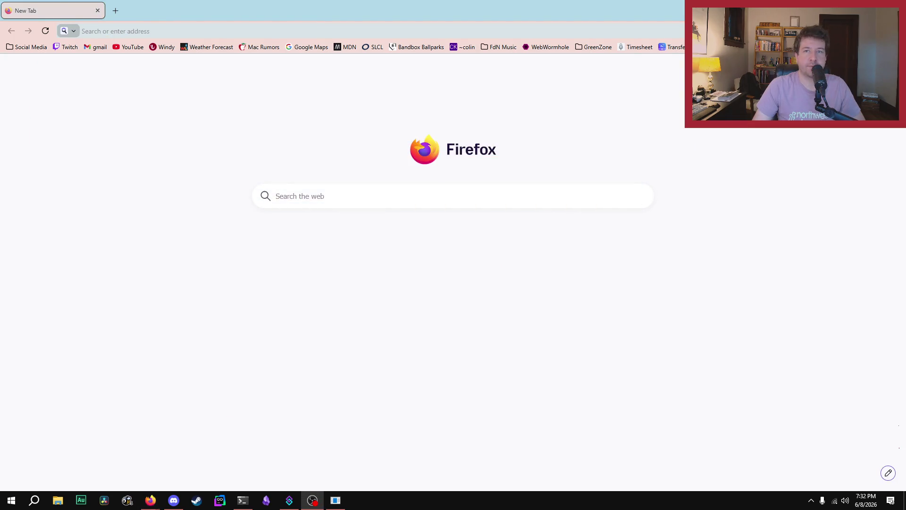
pyautogui.hotkey('ctrl', 'w')
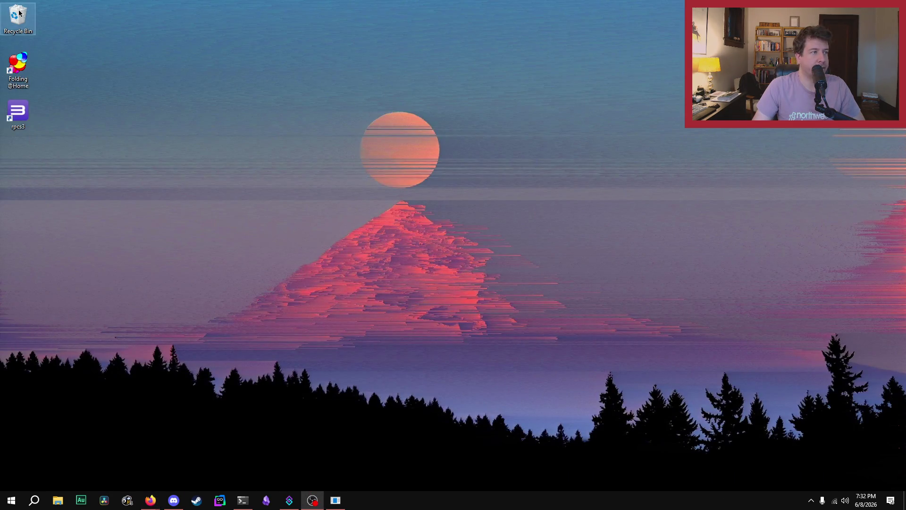
pyautogui.rightClick(19, 13)
pyautogui.click(33, 19)
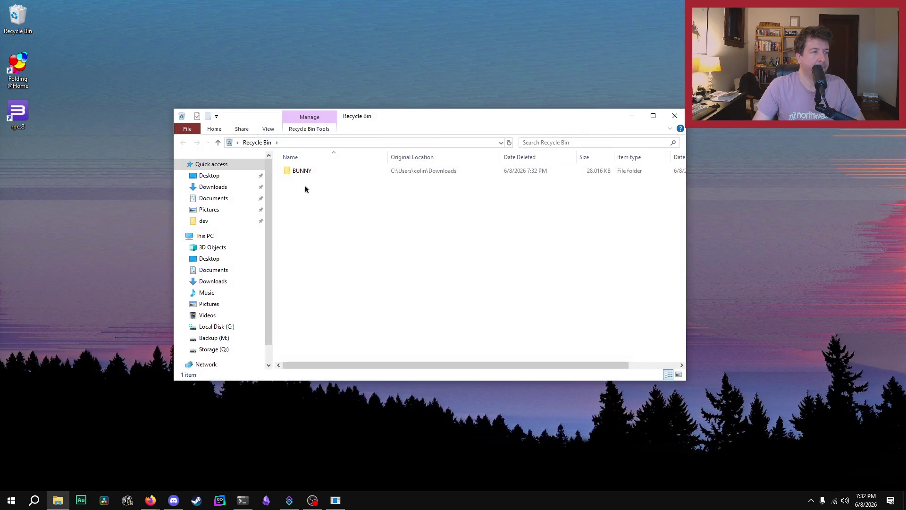
pyautogui.rightClick(305, 172)
pyautogui.click(345, 183)
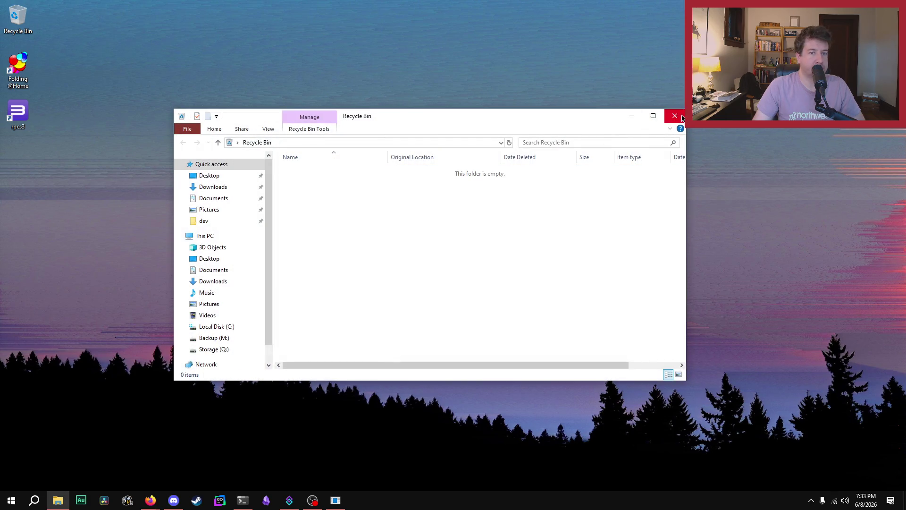
pyautogui.click(682, 118)
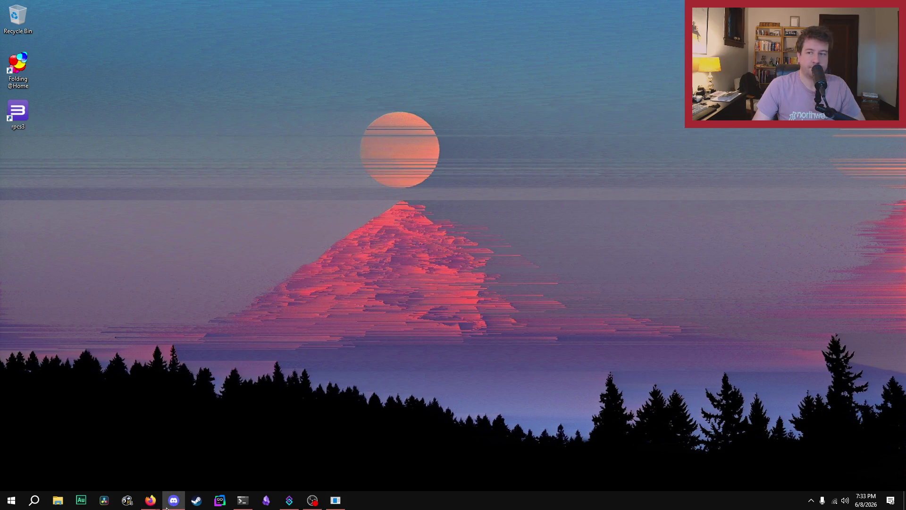
# Bring the TierMaker browser window back and open a new File Explorer window.
pyautogui.click(244, 499)
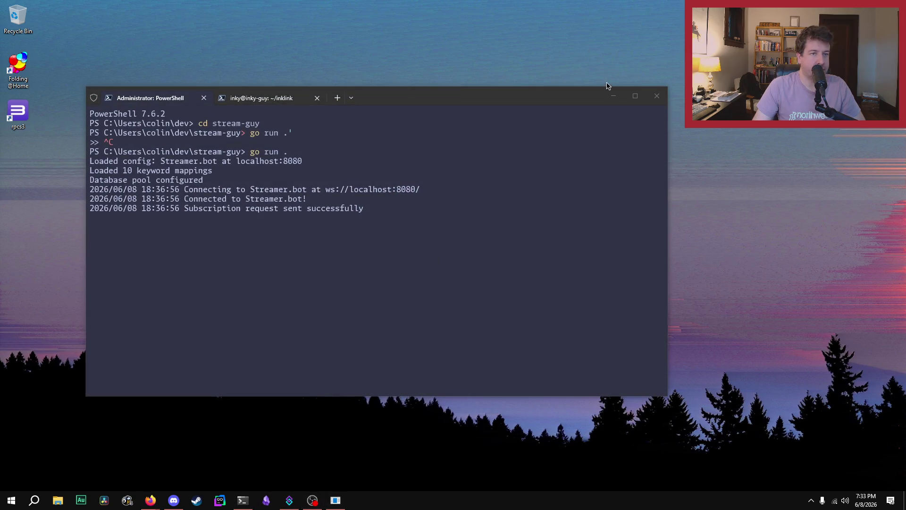
pyautogui.click(613, 96)
pyautogui.moveTo(150, 499)
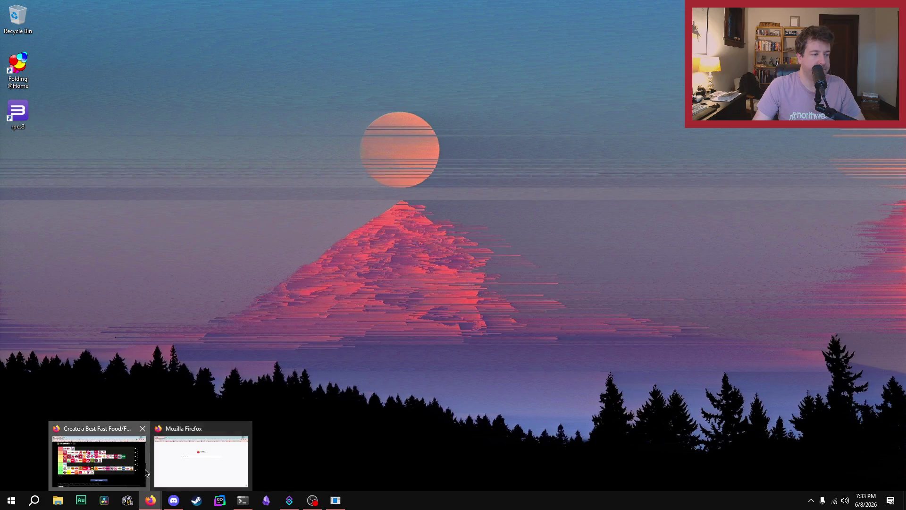
pyautogui.click(146, 473)
pyautogui.click(58, 500)
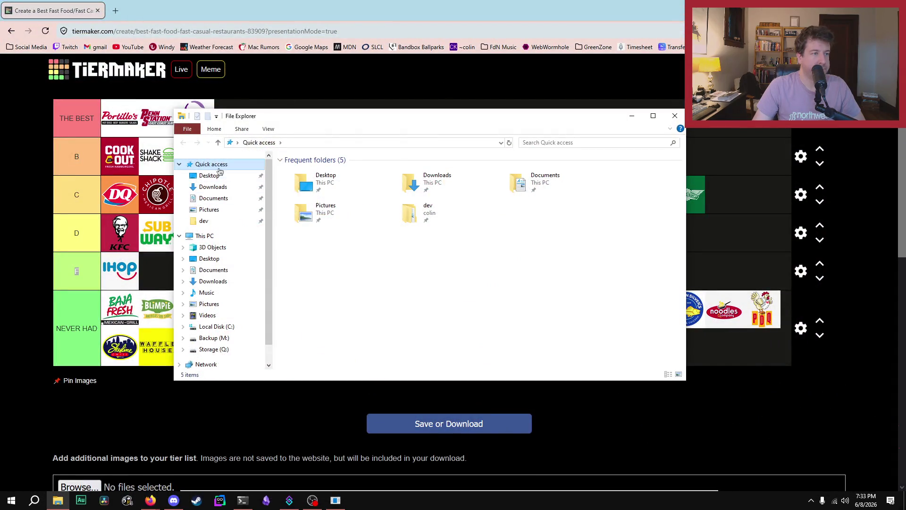
# Open Downloads\BUNNY and play the IMG_0709.MP4 bunny video.
pyautogui.click(213, 186)
pyautogui.click(312, 192)
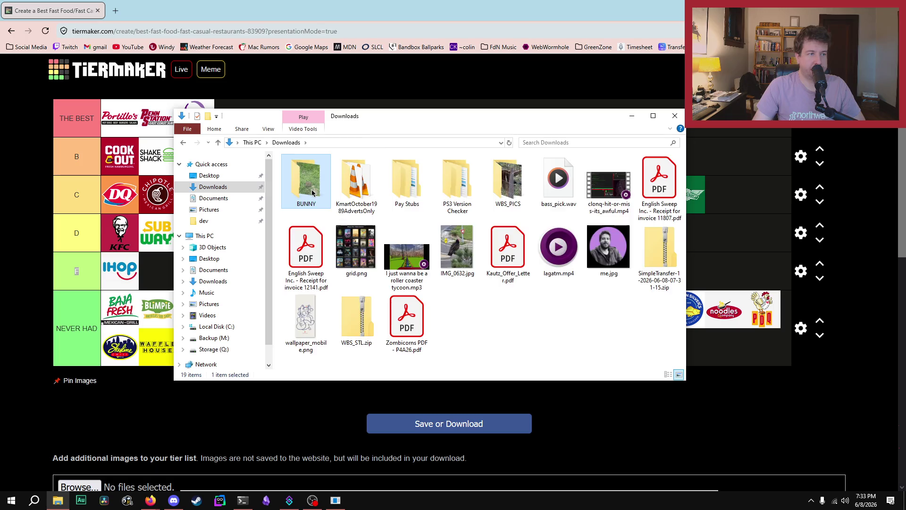
pyautogui.doubleClick(312, 193)
pyautogui.doubleClick(310, 177)
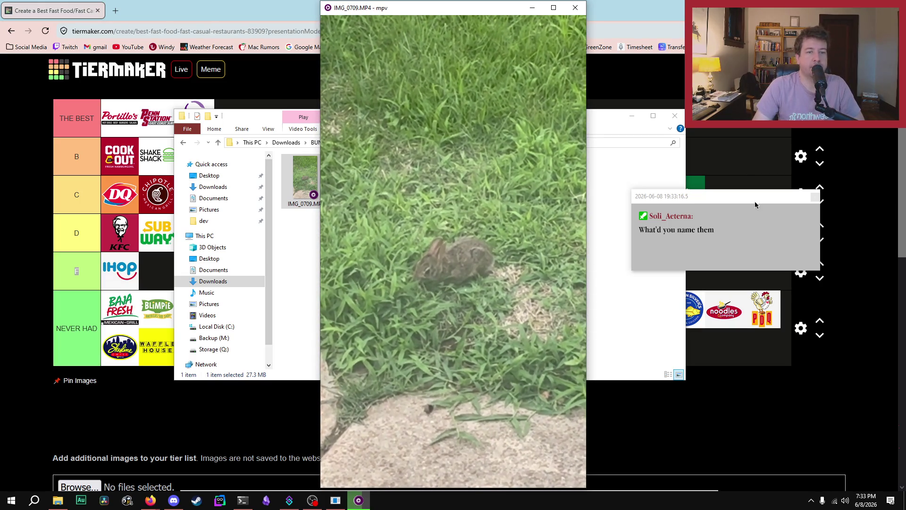
# Dismiss the chat notifications and close the BUNNY folder window.
pyautogui.click(815, 197)
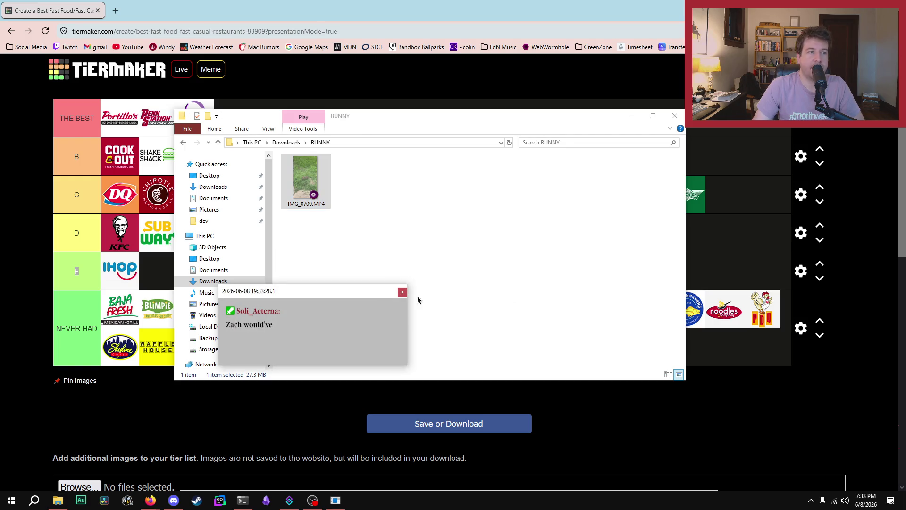
pyautogui.click(401, 292)
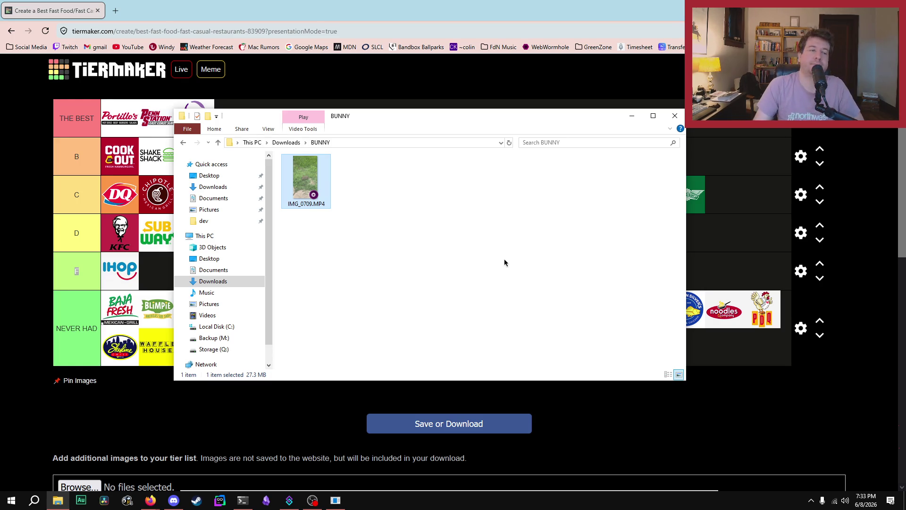
pyautogui.click(675, 115)
pyautogui.click(14, 304)
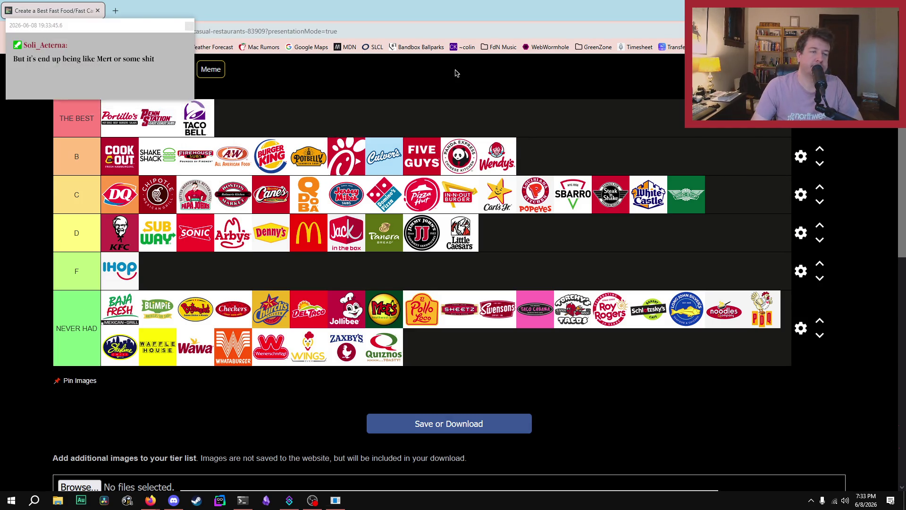
# Download the tier list as an image after clearing the chat popups.
pyautogui.click(189, 27)
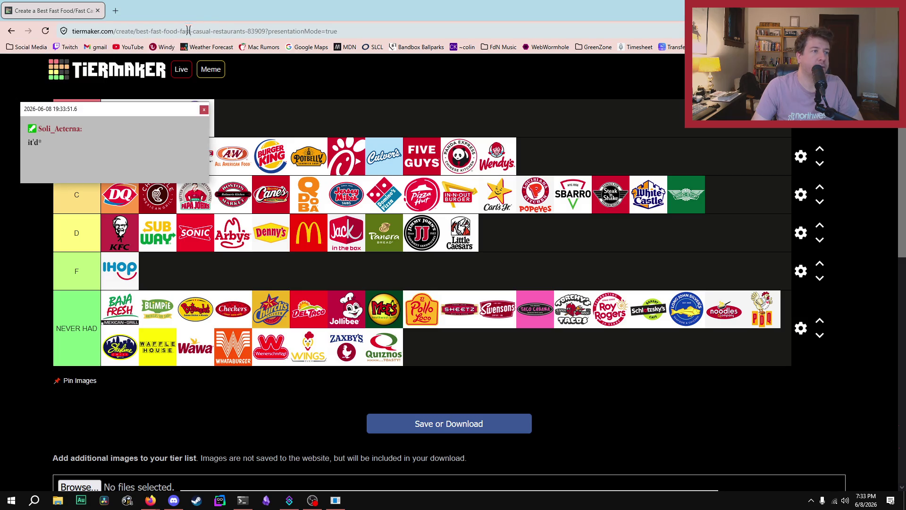
pyautogui.click(205, 110)
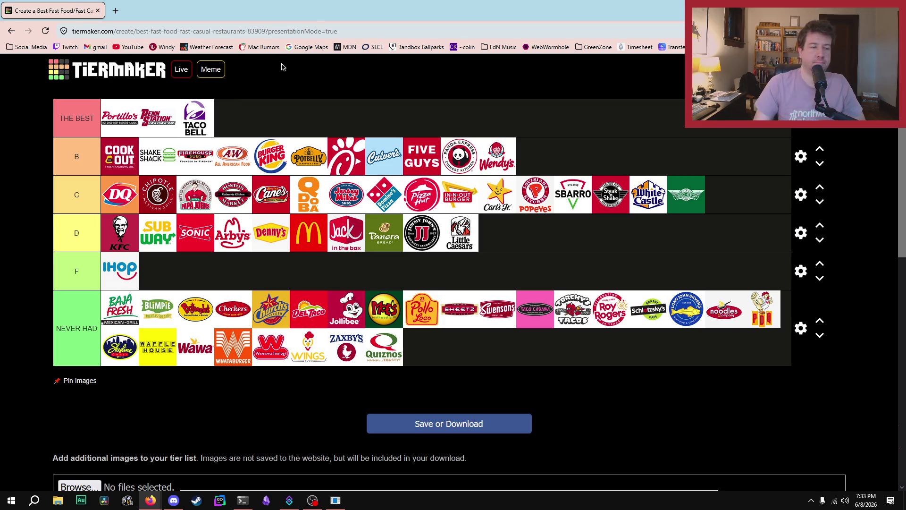
pyautogui.click(428, 433)
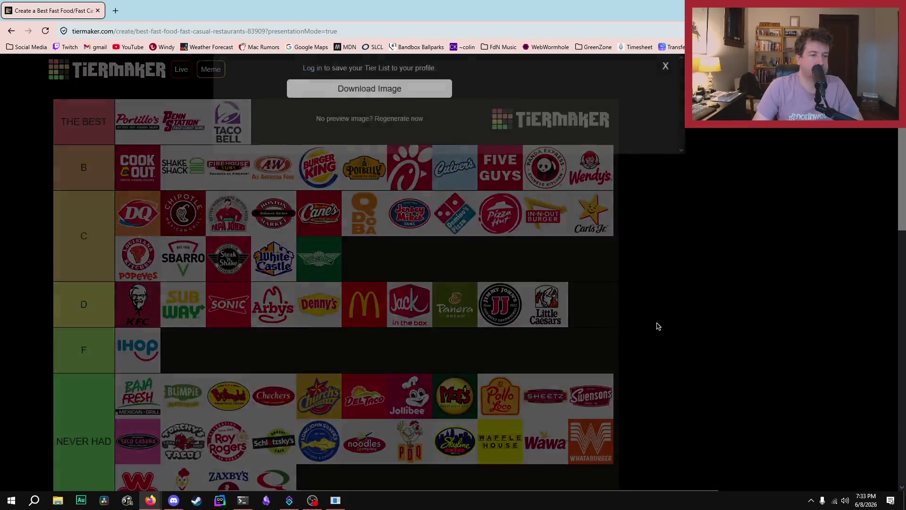
pyautogui.click(381, 100)
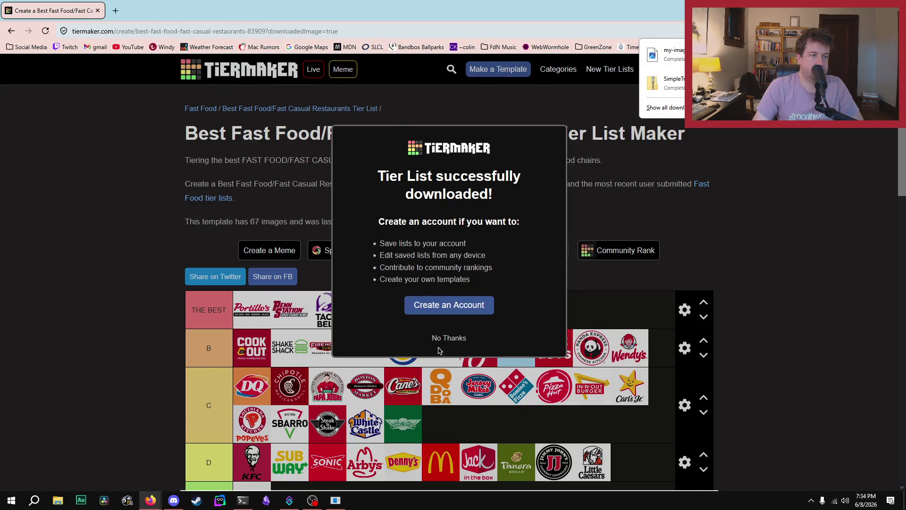
pyautogui.click(448, 337)
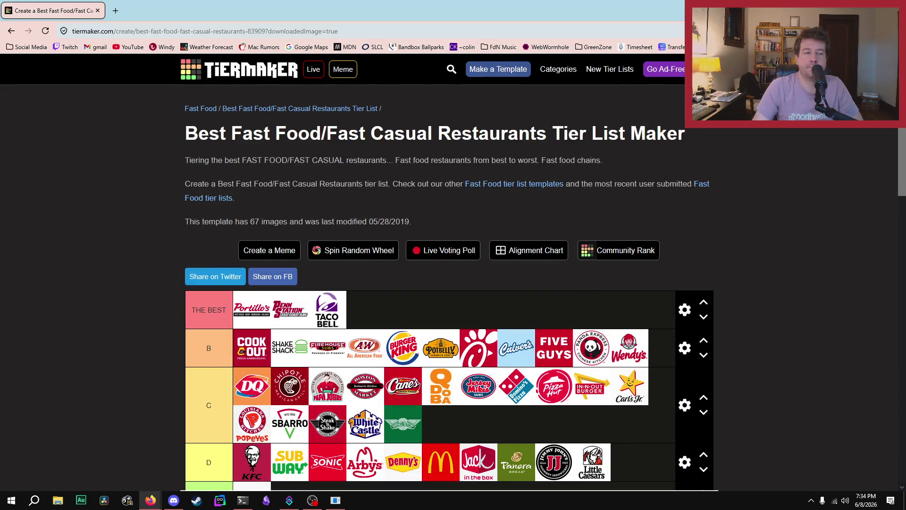
# Check the Downloads folder in File Explorer for the image, then close Explorer.
pyautogui.click(57, 500)
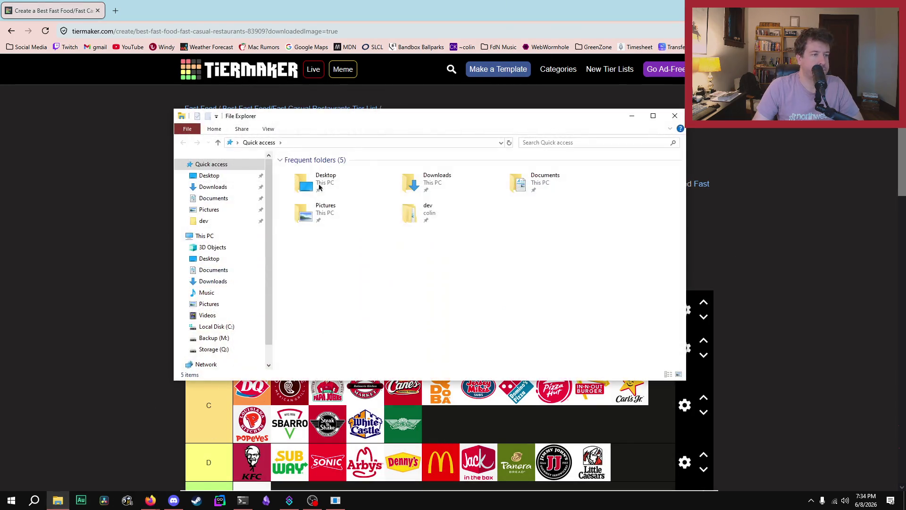
pyautogui.click(224, 190)
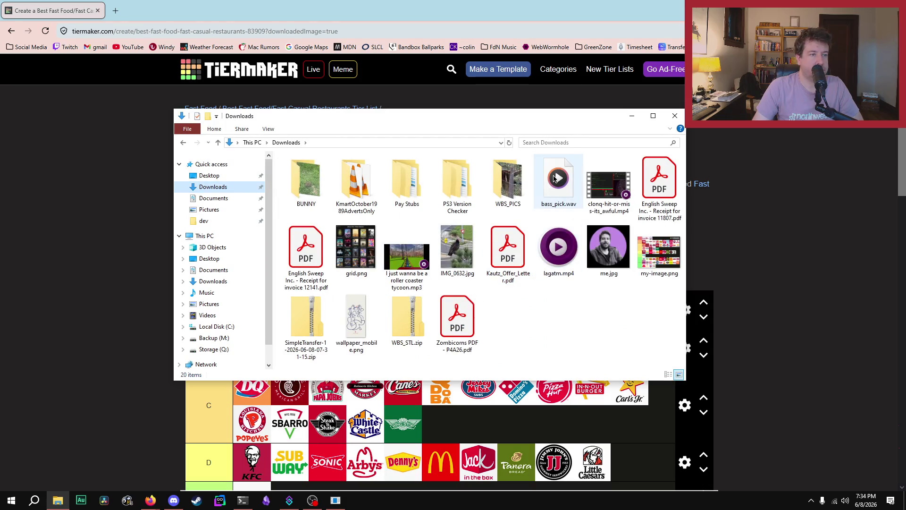
pyautogui.click(675, 116)
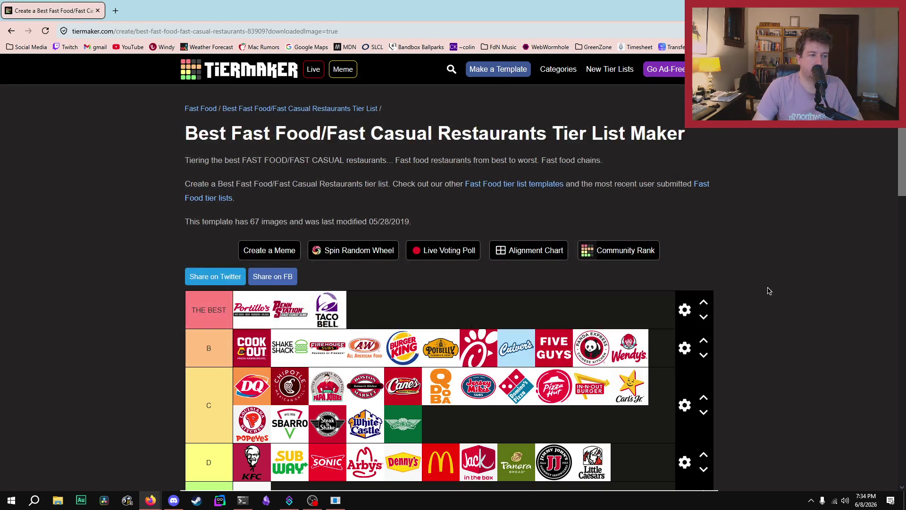
pyautogui.scroll(-15, 759, 298)
pyautogui.scroll(6, 760, 299)
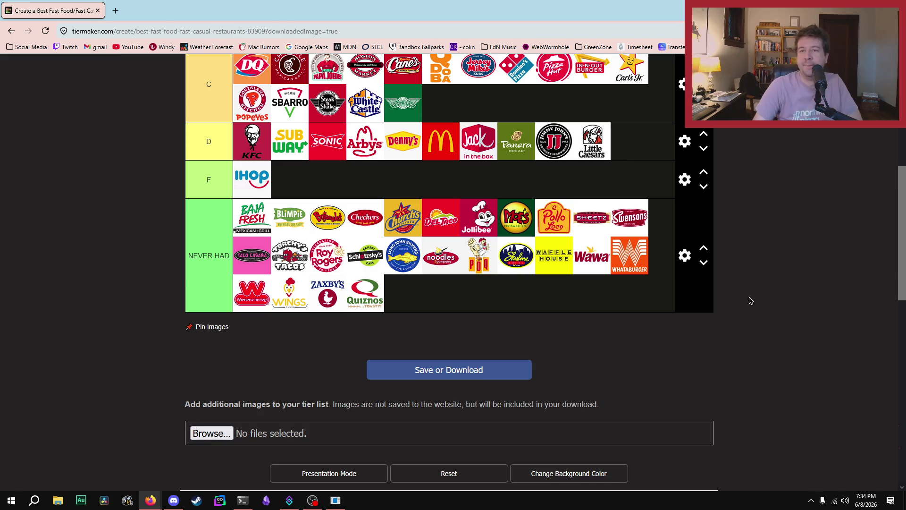
pyautogui.scroll(3, 789, 284)
pyautogui.scroll(-3, 789, 283)
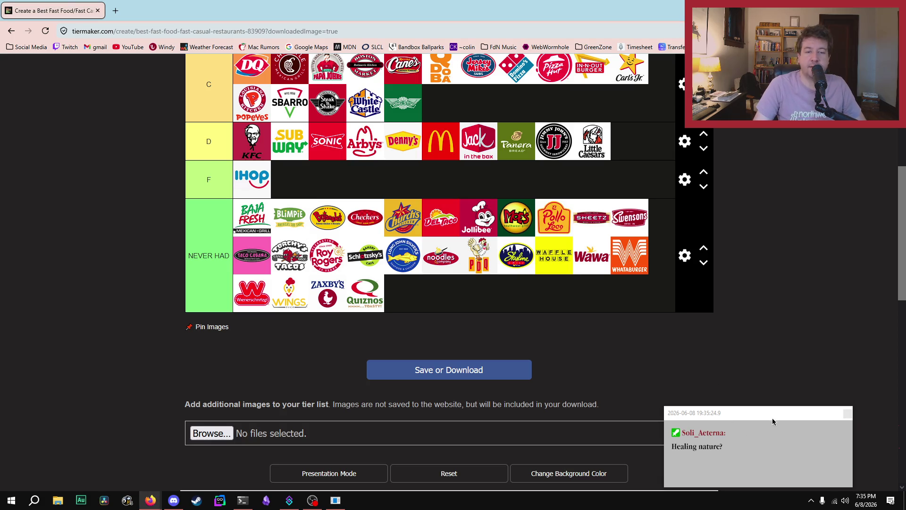
pyautogui.moveTo(773, 418)
pyautogui.mouseDown()
pyautogui.moveTo(784, 299)
pyautogui.moveTo(778, 317)
pyautogui.moveTo(731, 247)
pyautogui.mouseUp()
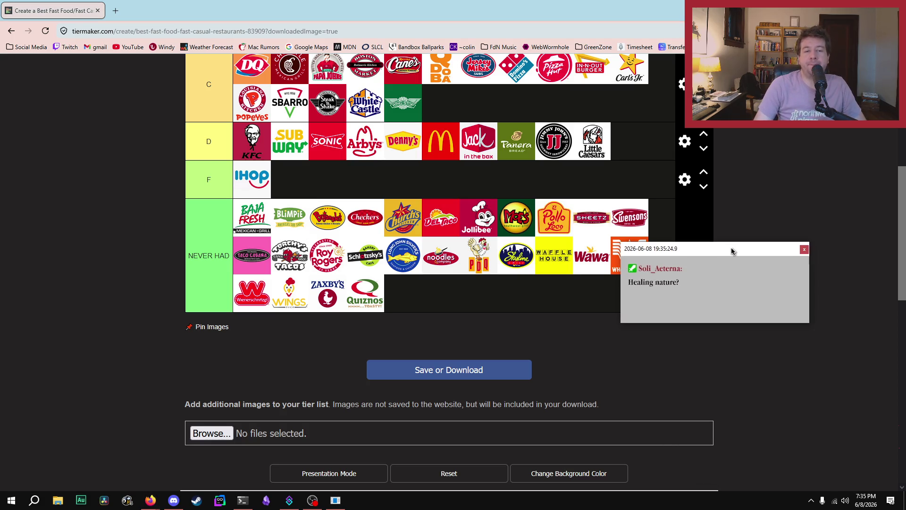
pyautogui.click(804, 249)
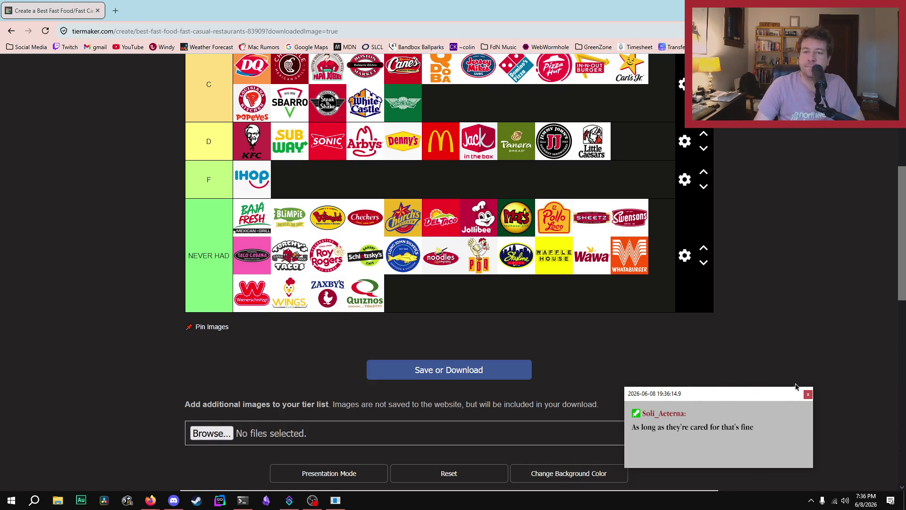
pyautogui.click(807, 395)
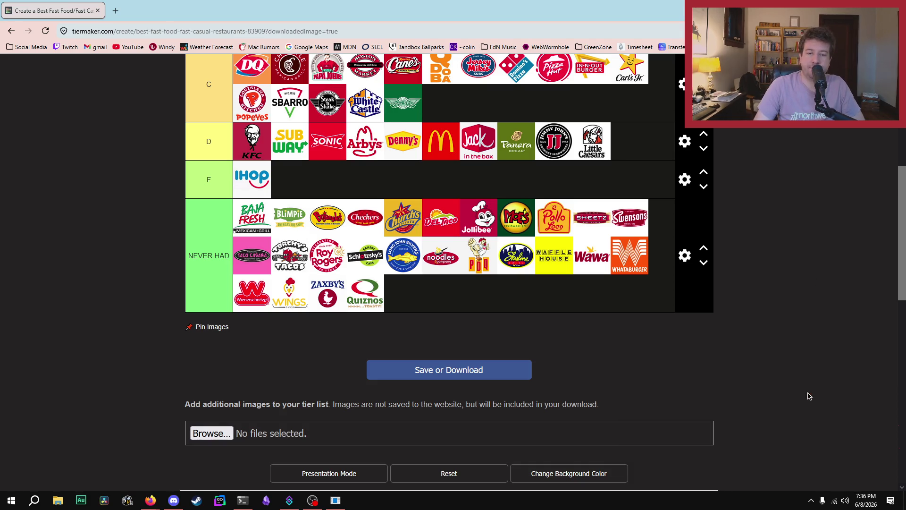
# Quit UniGetUI from the tray's hidden-icons panel, then close the panel.
pyautogui.click(813, 505)
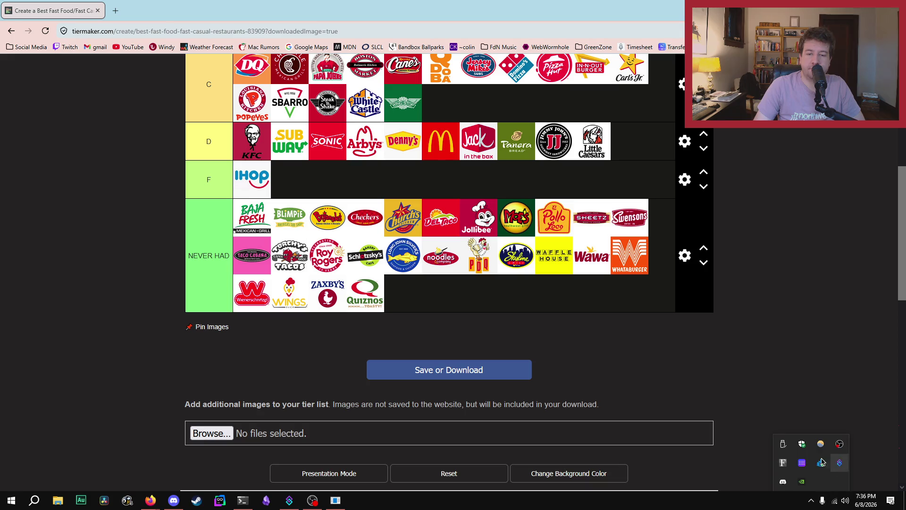
pyautogui.rightClick(821, 443)
pyautogui.click(821, 433)
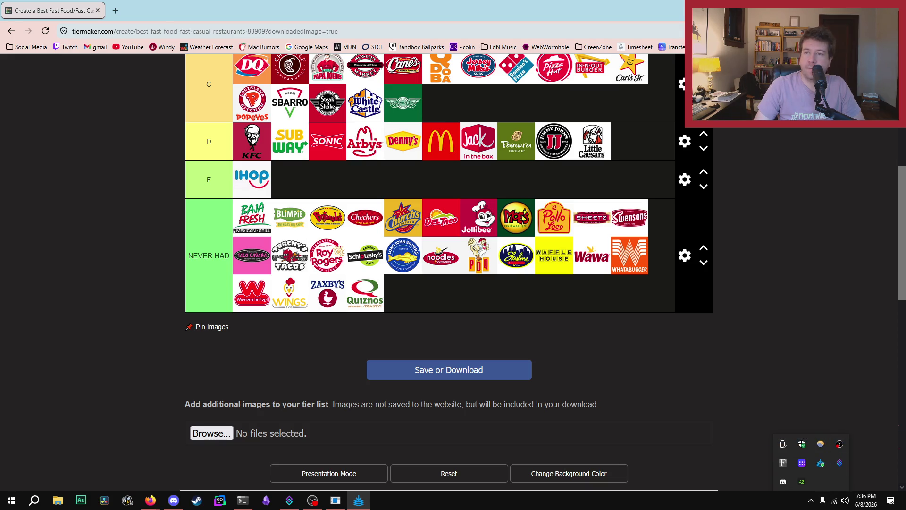
pyautogui.click(811, 503)
pyautogui.rightClick(821, 466)
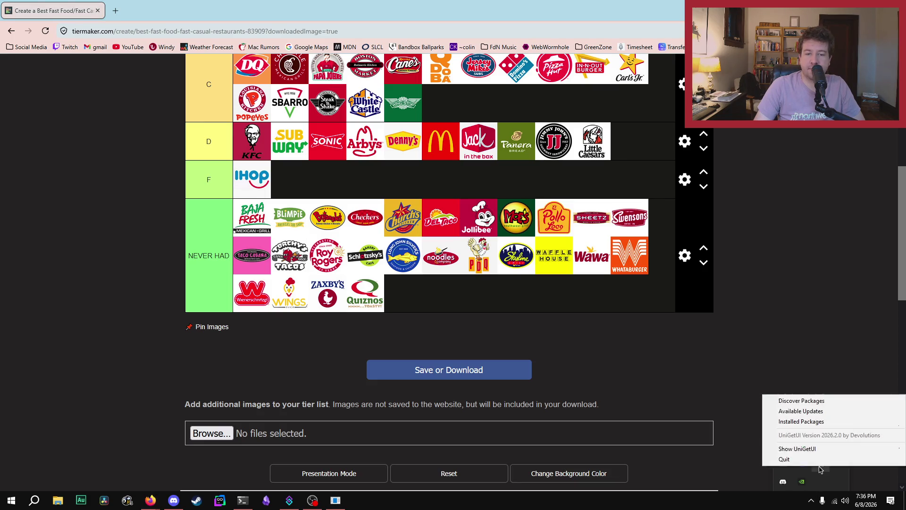
pyautogui.click(829, 458)
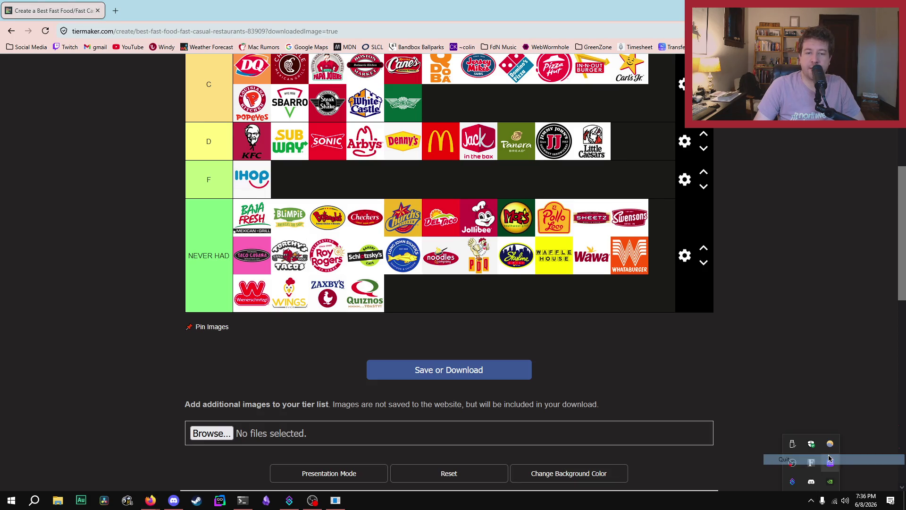
pyautogui.click(807, 505)
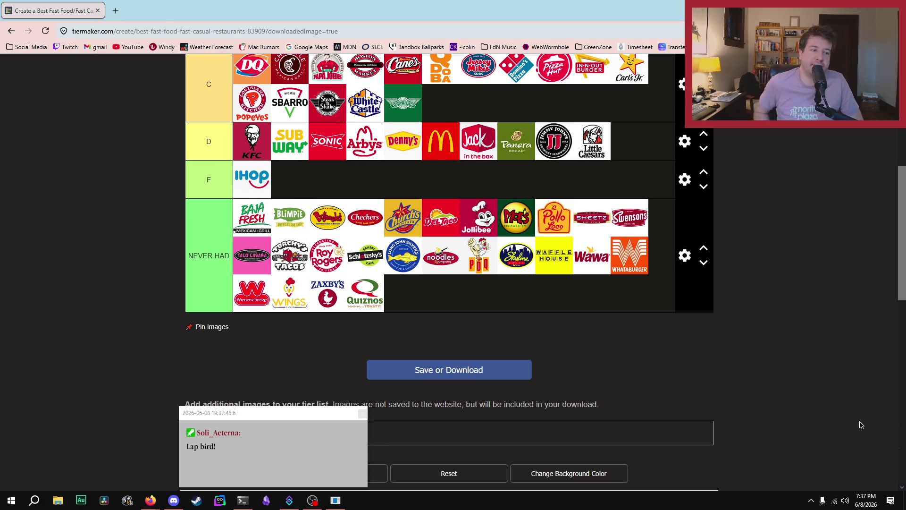
# Dismiss the two chat popups, scroll through the TierMaker tier list, and minimize Firefox.
pyautogui.click(362, 413)
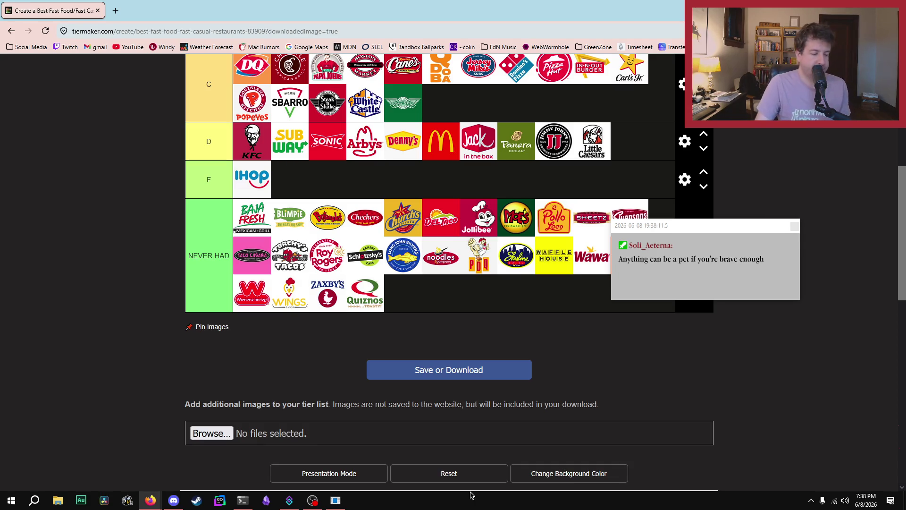
pyautogui.click(795, 227)
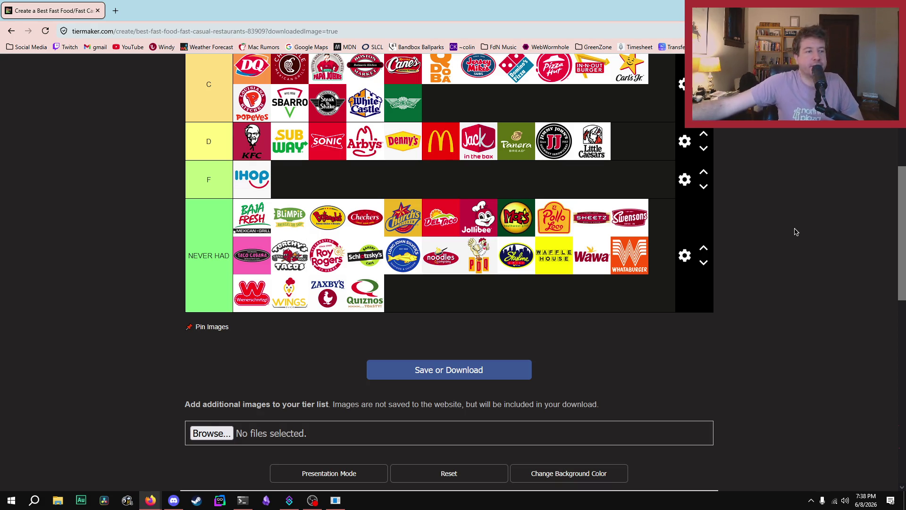
pyautogui.scroll(3, 634, 258)
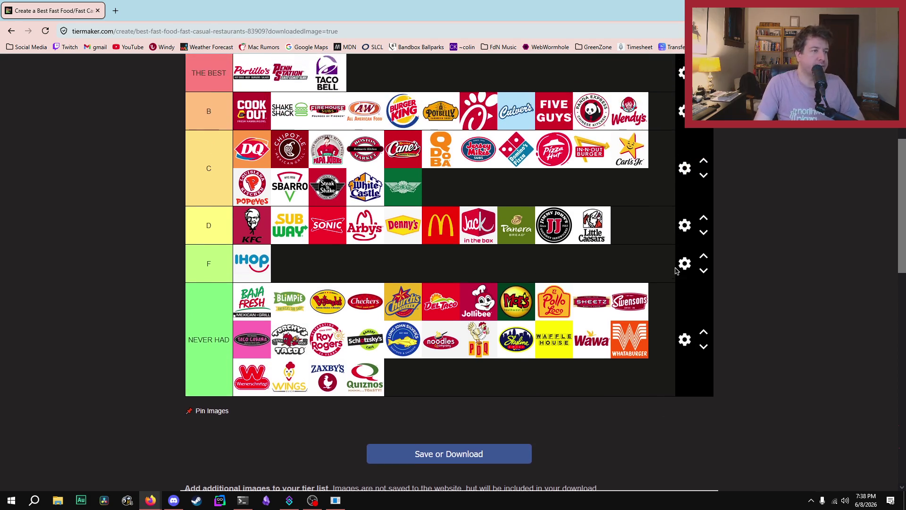
pyautogui.scroll(-1, 634, 258)
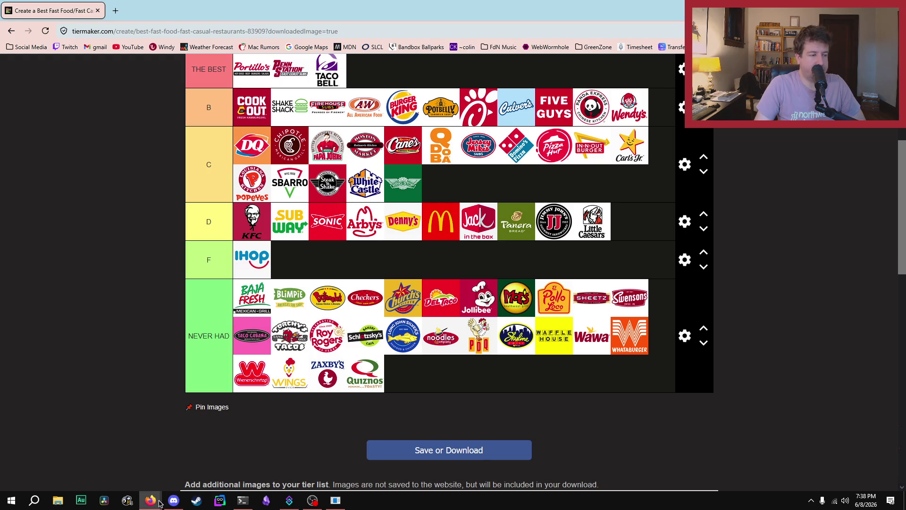
pyautogui.moveTo(159, 503)
pyautogui.moveTo(140, 431)
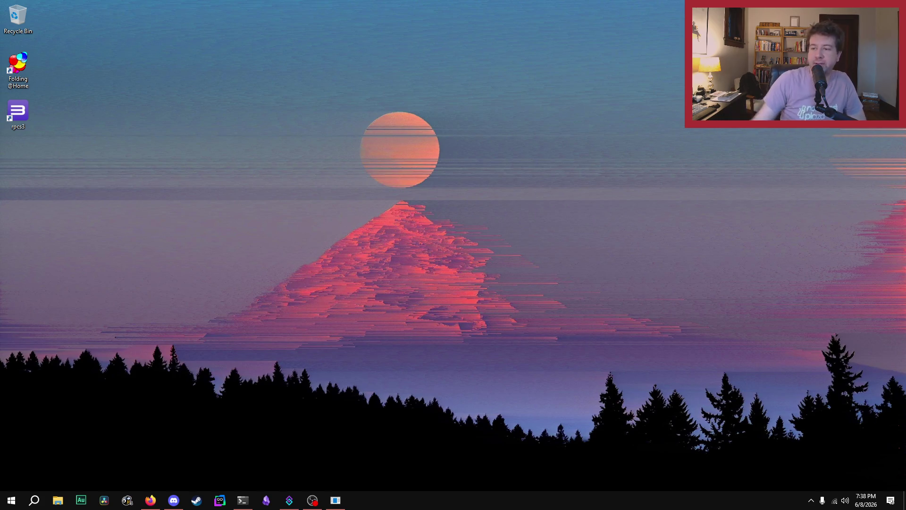
# Clear the chat popup and launch Aseprite by searching 'ase' from the Start menu.
pyautogui.click(11, 500)
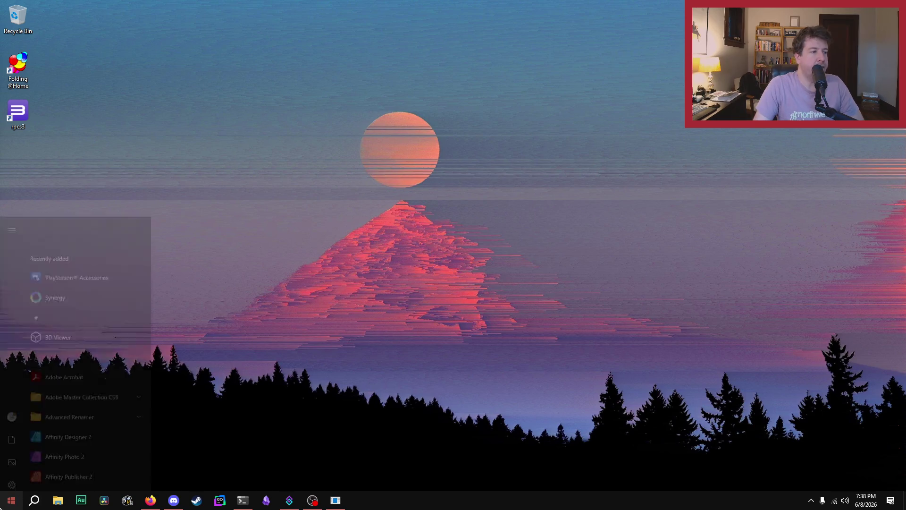
pyautogui.click(345, 265)
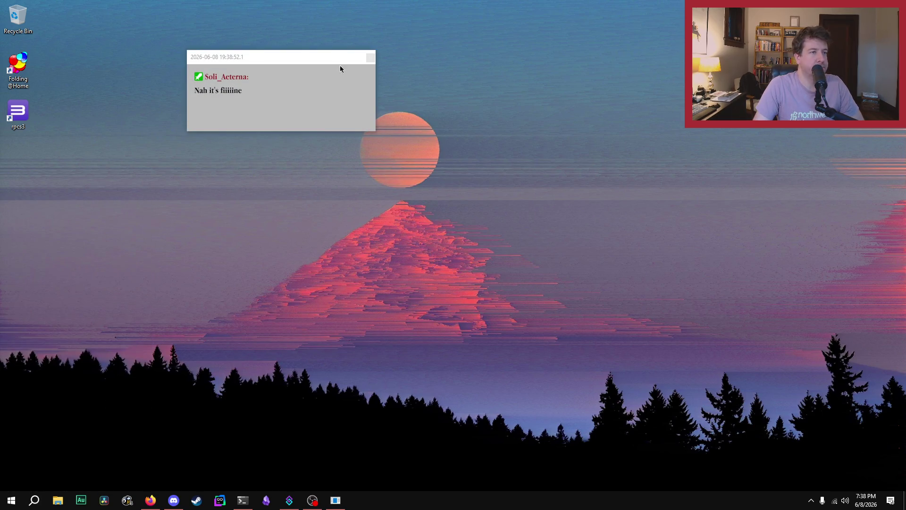
pyautogui.click(371, 57)
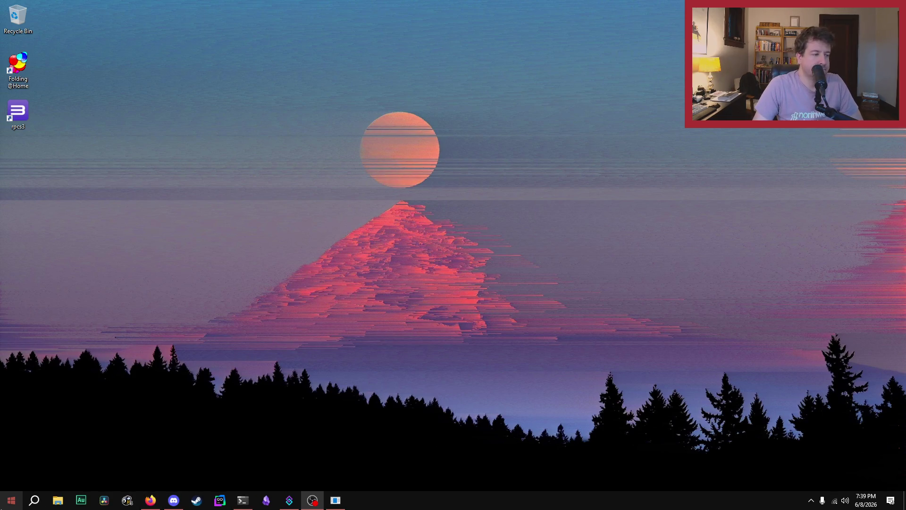
pyautogui.press('super')
pyautogui.write('ase')
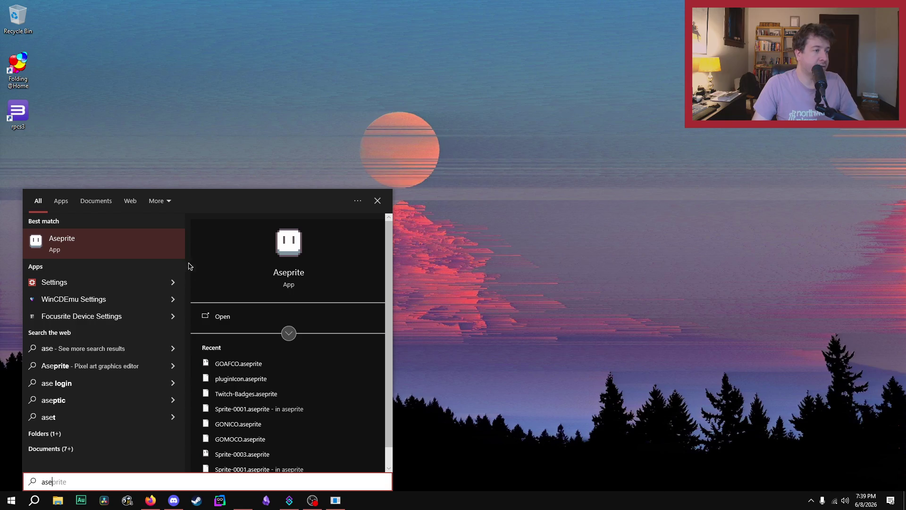
pyautogui.click(124, 250)
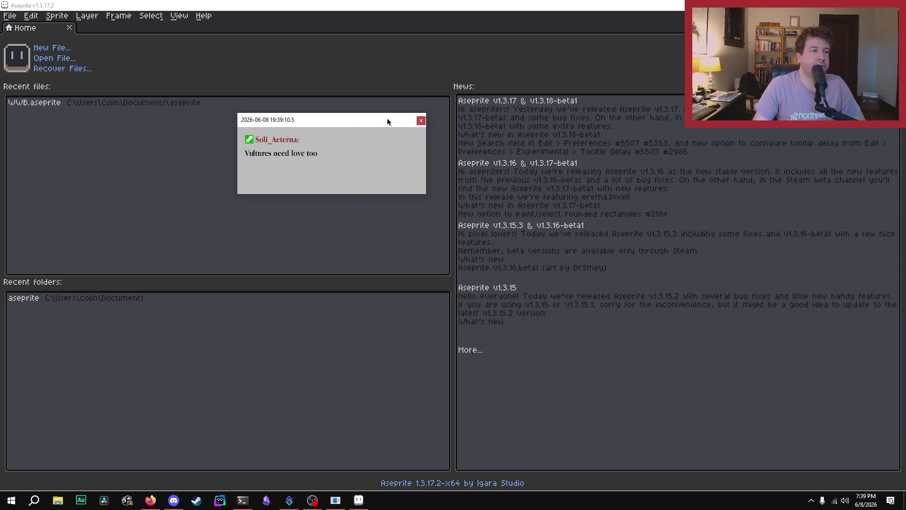
# Open WWB.aseprite from Recent files and set the brush size to 3px.
pyautogui.click(421, 121)
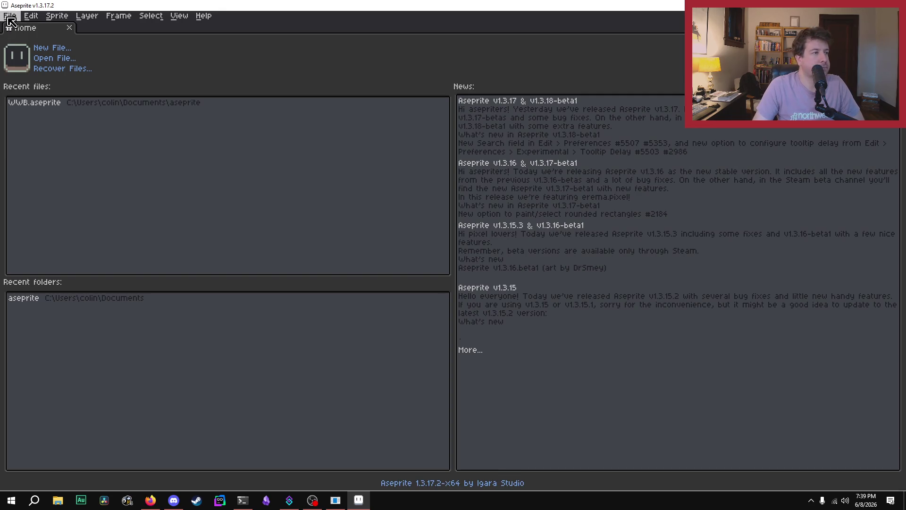
pyautogui.click(77, 104)
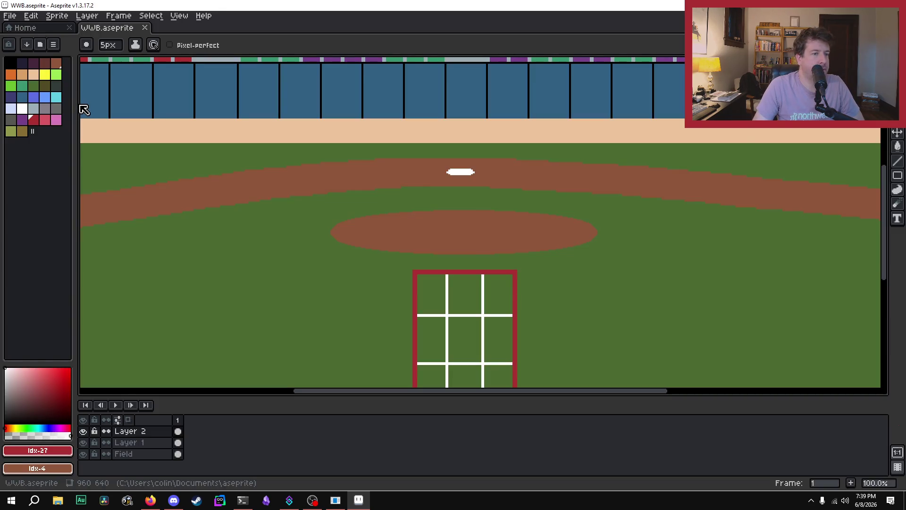
pyautogui.press('-')
pyautogui.press('-')
pyautogui.press('-')
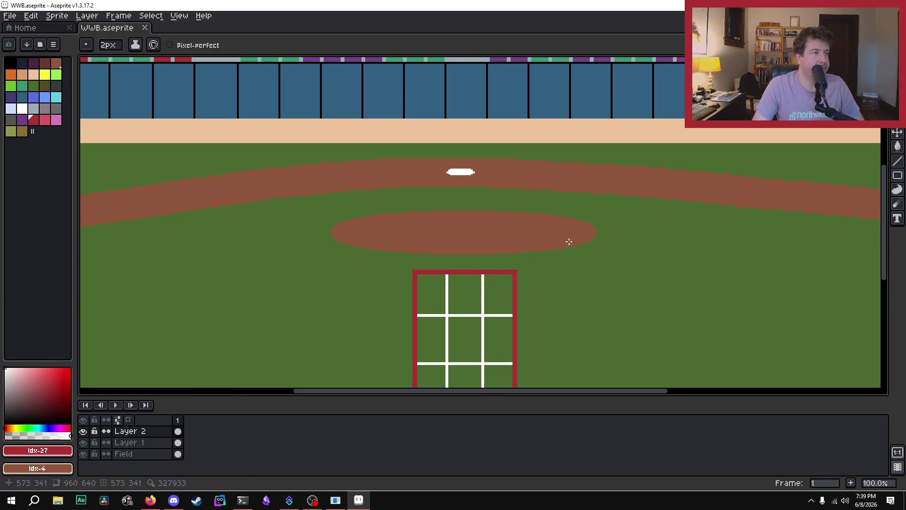
pyautogui.press('+')
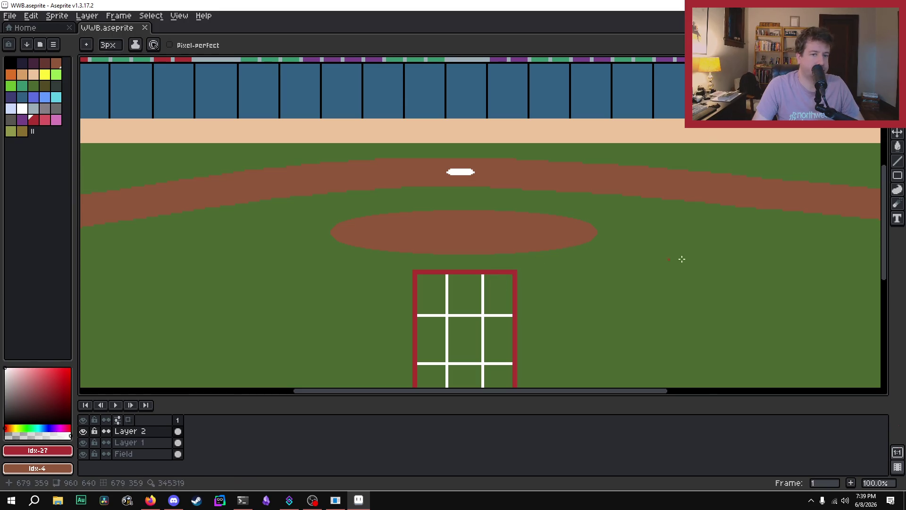
# Zoom out to show the whole stadium scene and select Layer 2's cel in frame 1.
pyautogui.scroll(-1, 808, 252)
pyautogui.scroll(-1, 808, 252)
pyautogui.scroll(1, 683, 291)
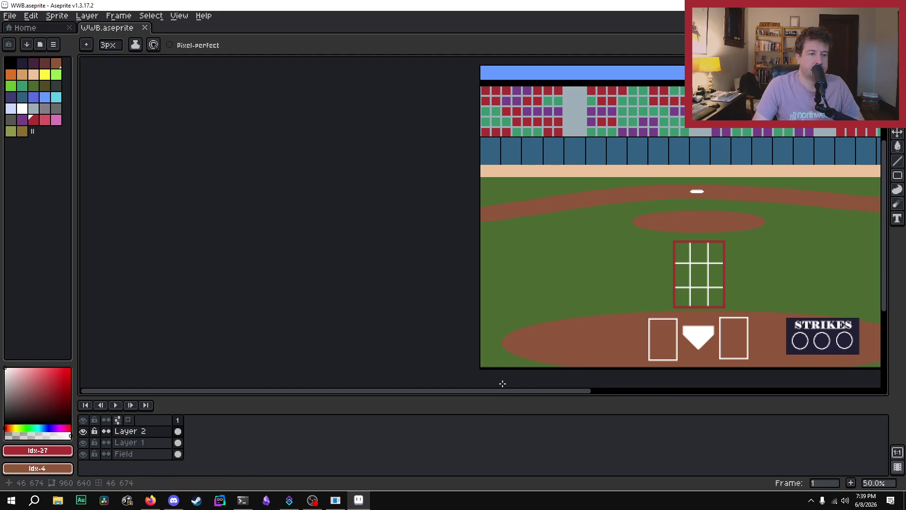
pyautogui.moveTo(506, 394); pyautogui.dragTo(642, 395)
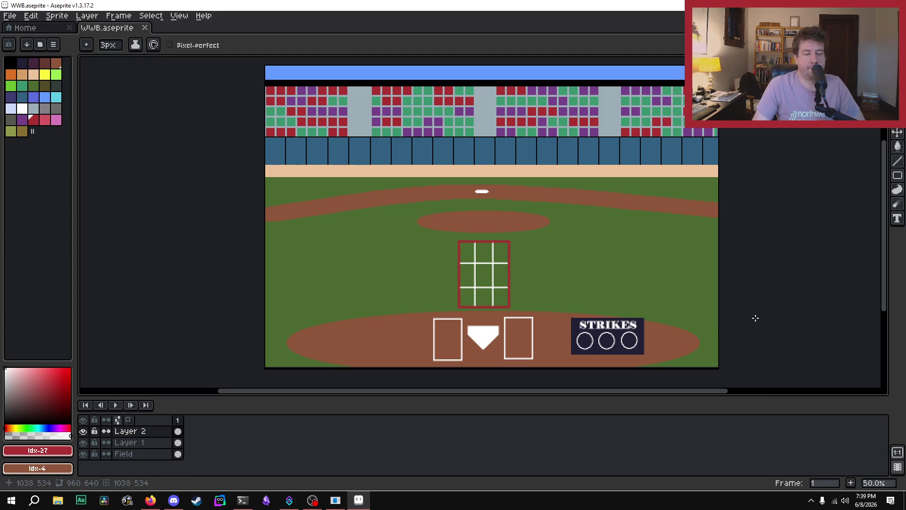
pyautogui.click(179, 432)
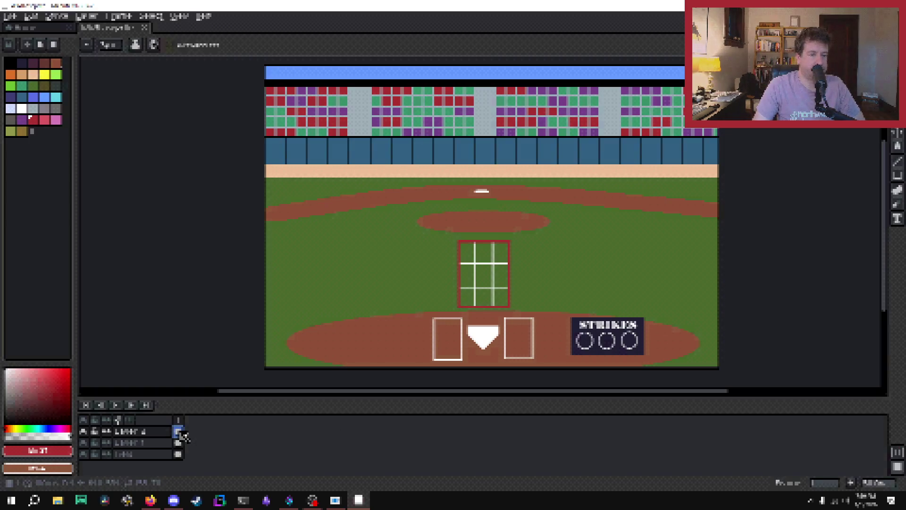
pyautogui.hotkey('ctrl', 's')
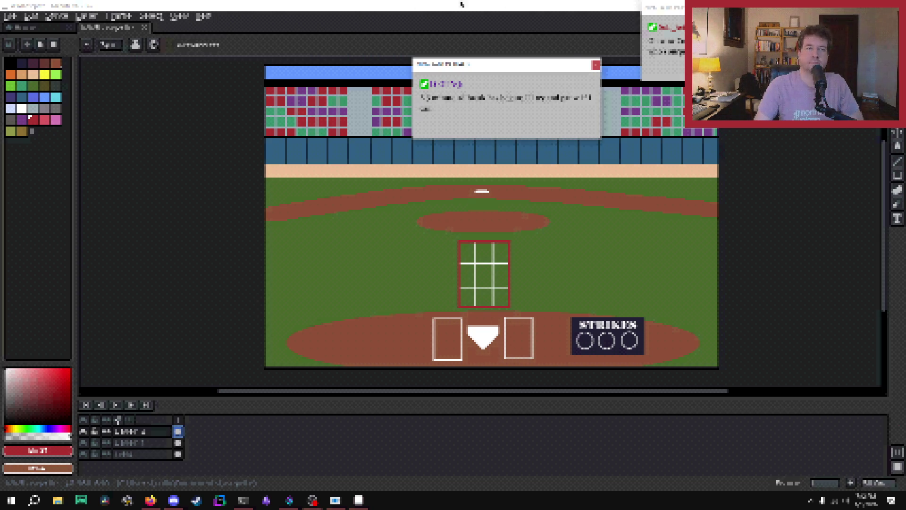
pyautogui.click(596, 65)
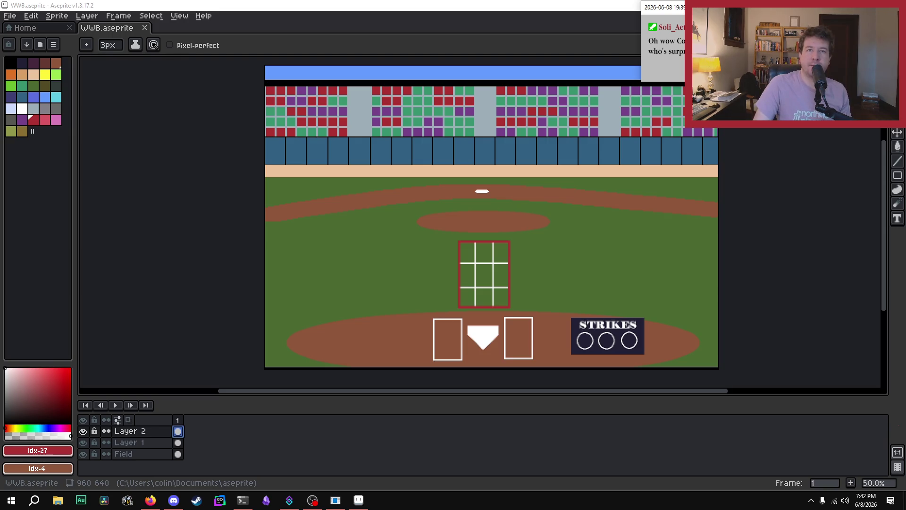
# Close the chat popup covering the stadium sprite and open the IDE's recent-projects jump list.
pyautogui.moveTo(738, 7)
pyautogui.mouseDown()
pyautogui.moveTo(643, 20)
pyautogui.moveTo(447, 75)
pyautogui.moveTo(475, 263)
pyautogui.moveTo(486, 170)
pyautogui.mouseUp()
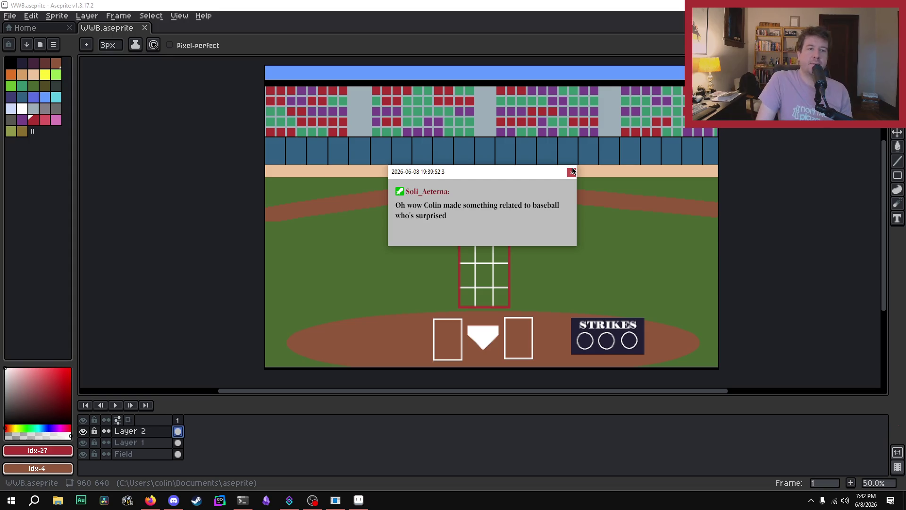
pyautogui.click(572, 172)
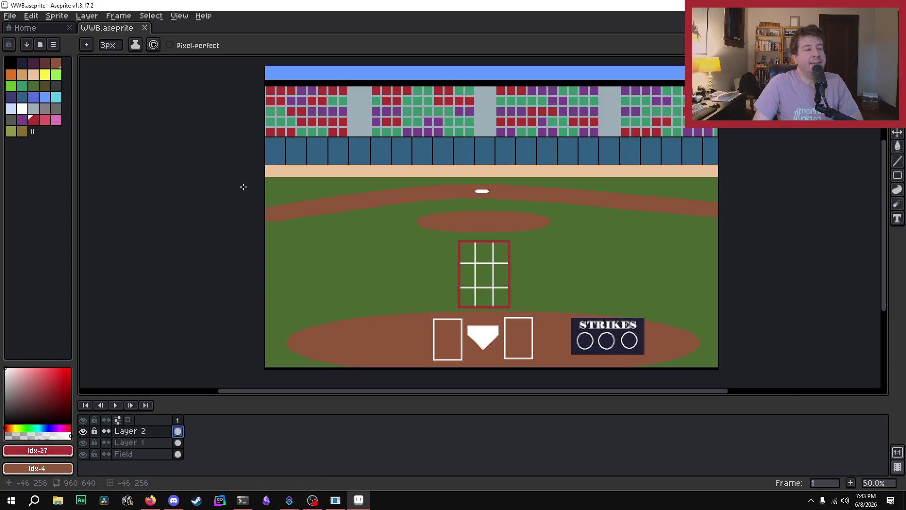
pyautogui.scroll(-1, 425, 260)
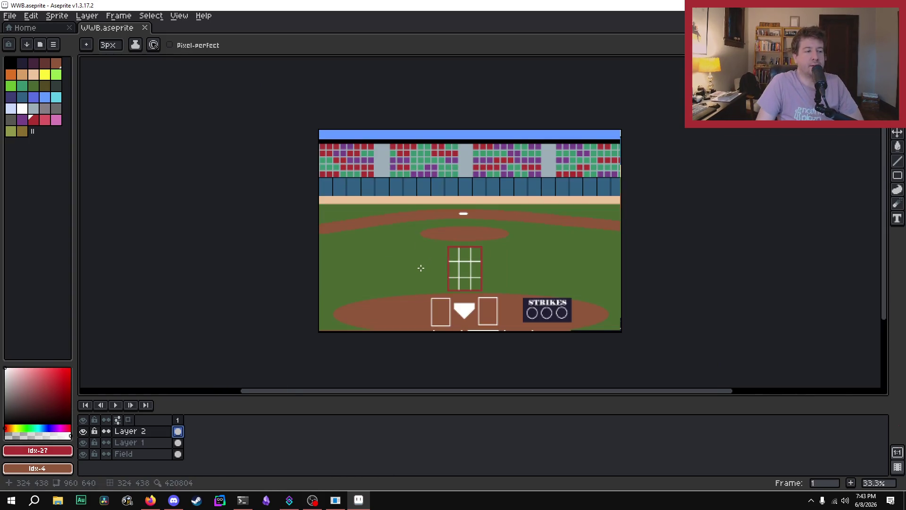
pyautogui.scroll(1, 425, 242)
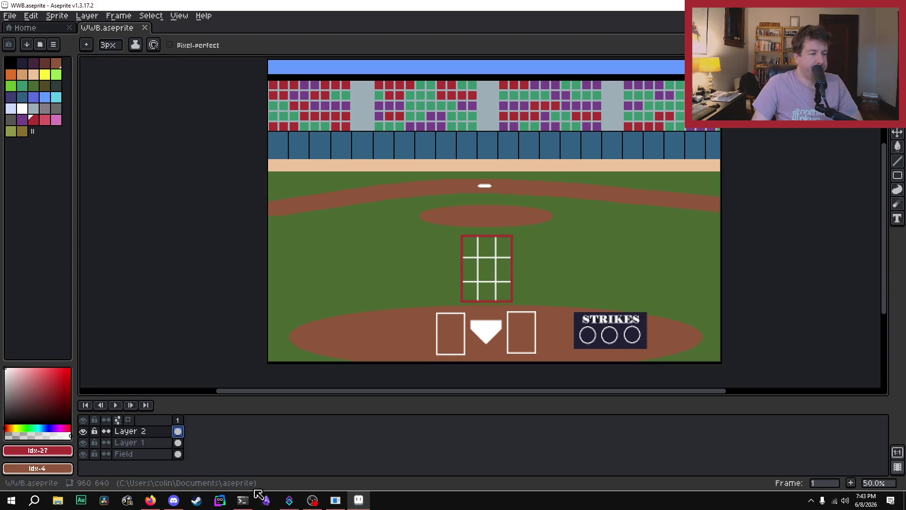
pyautogui.rightClick(220, 500)
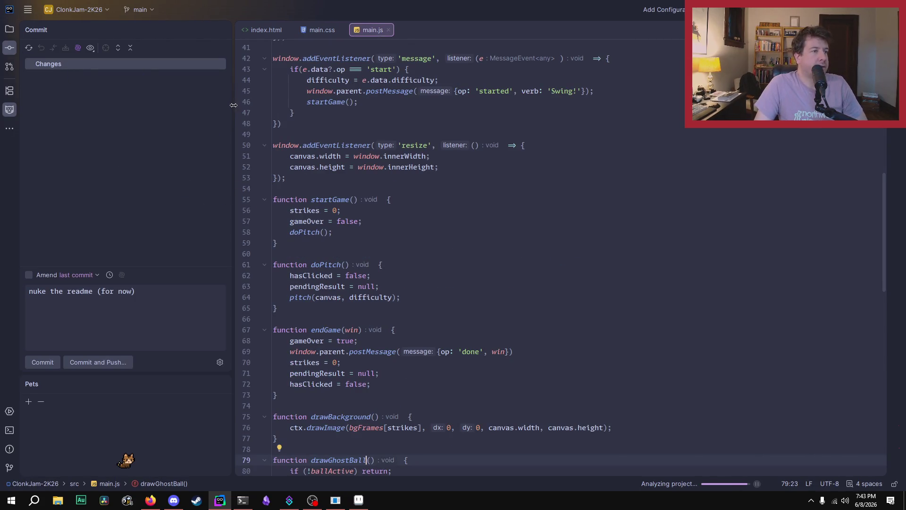
# Narrow the commit panel, show the project file tree, and open package.json.
pyautogui.moveTo(233, 104); pyautogui.dragTo(201, 111)
pyautogui.click(9, 29)
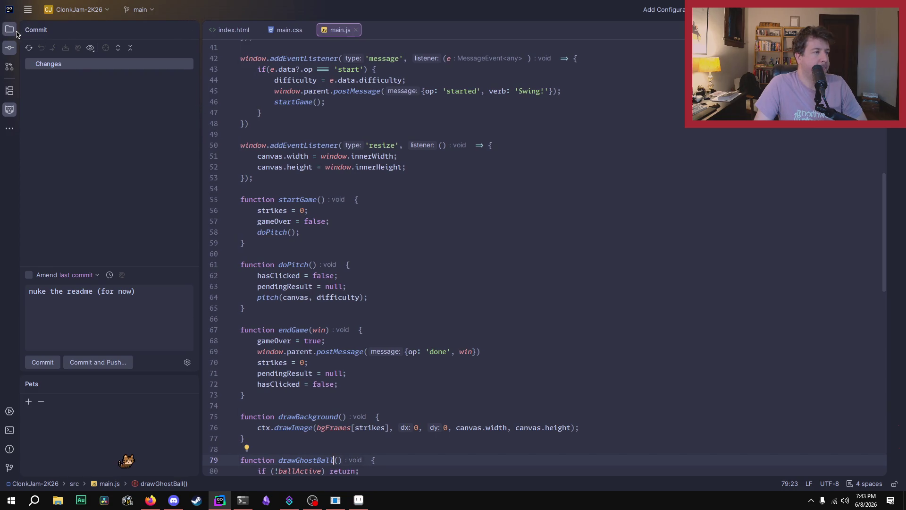
pyautogui.scroll(-10, 396, 227)
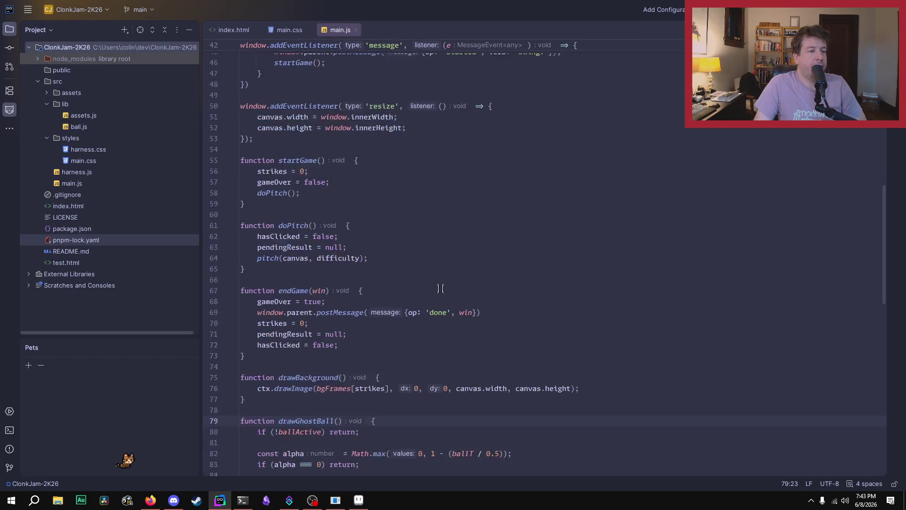
pyautogui.scroll(10, 395, 228)
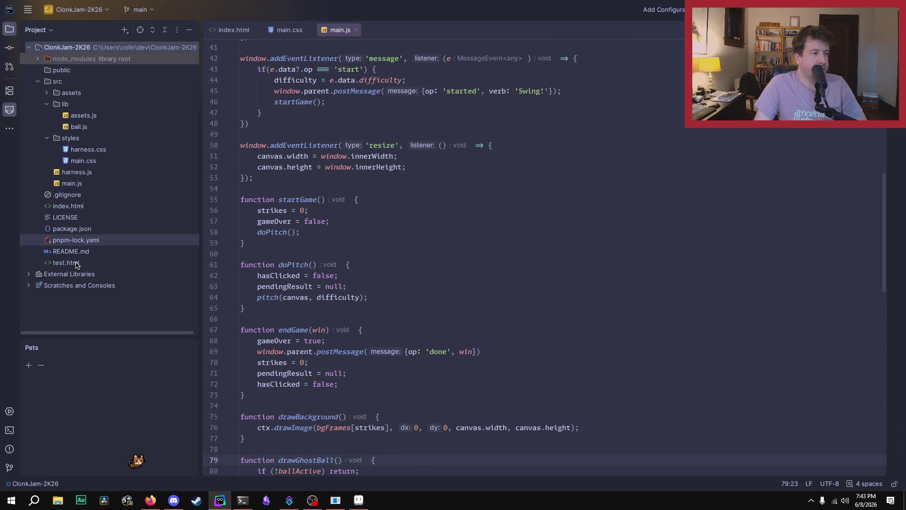
pyautogui.doubleClick(72, 229)
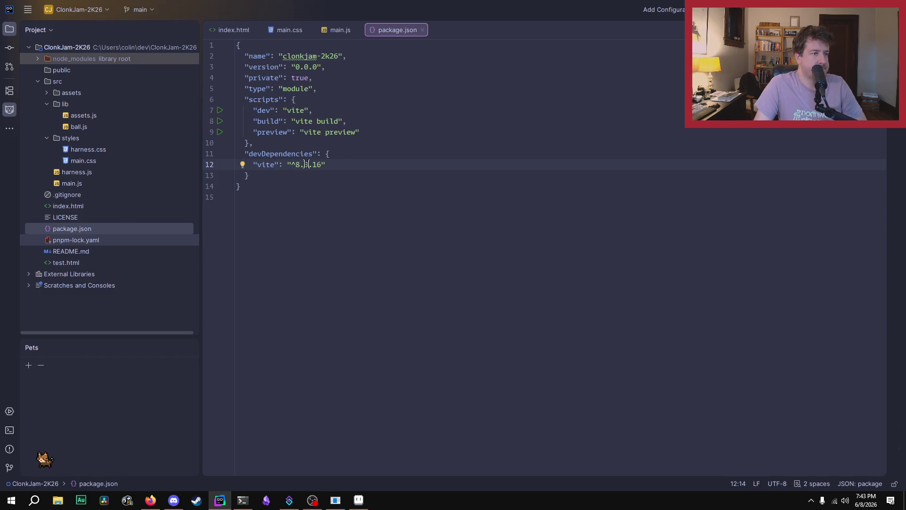
# Start the Vite dev server with 'pnpm run dev' in the terminal and bring Firefox forward.
pyautogui.click(10, 430)
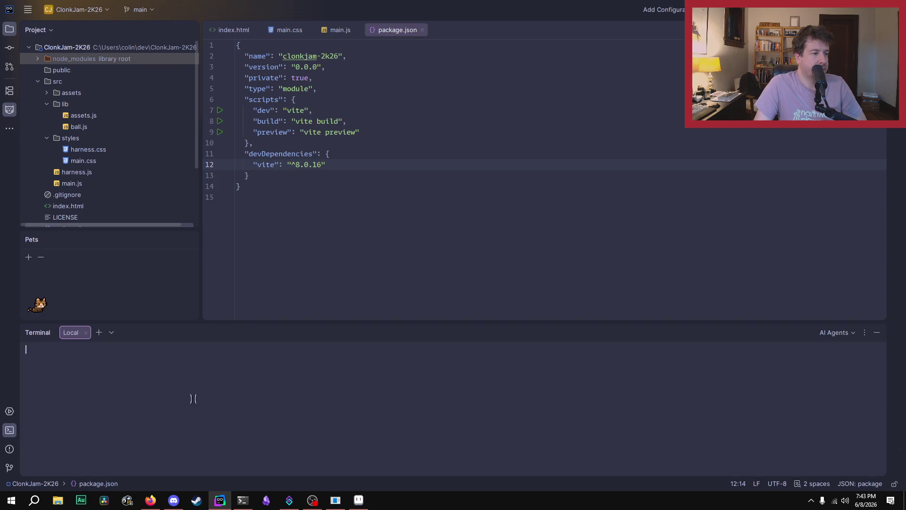
pyautogui.write('pnpm run dev')
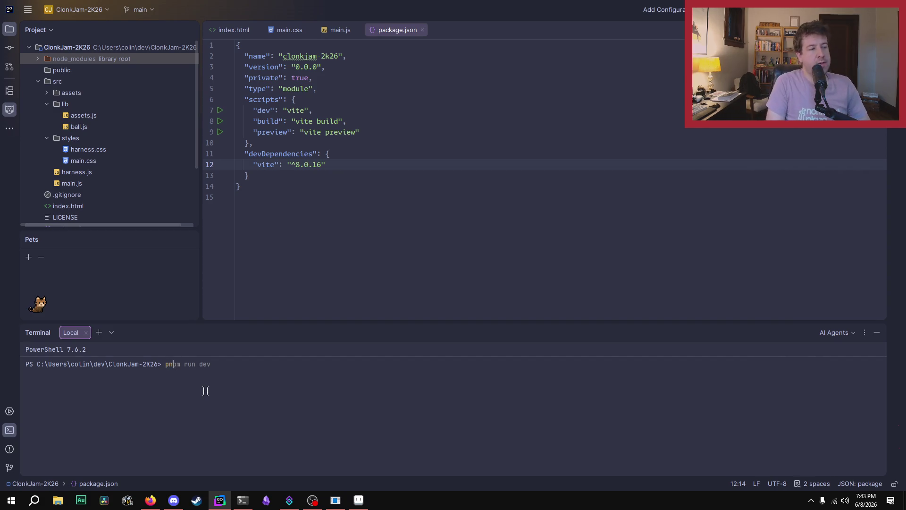
pyautogui.press('Return')
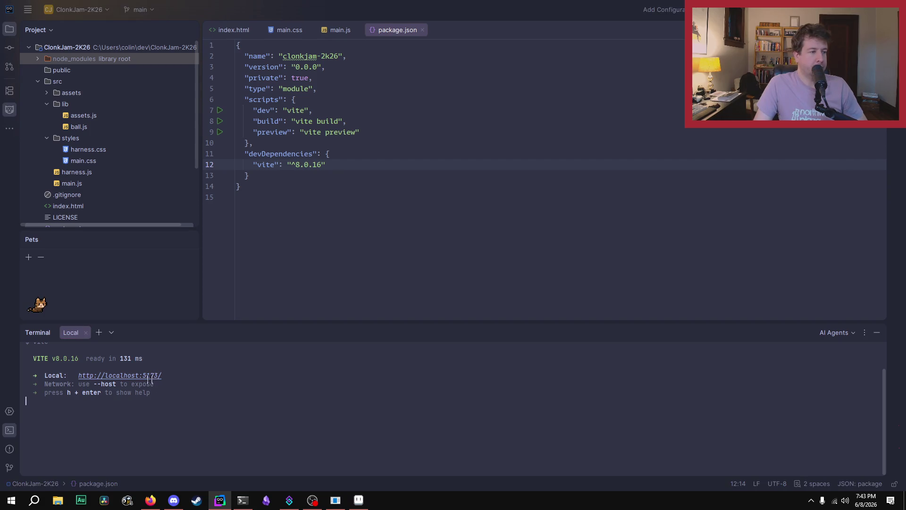
pyautogui.moveTo(150, 501)
pyautogui.click(155, 467)
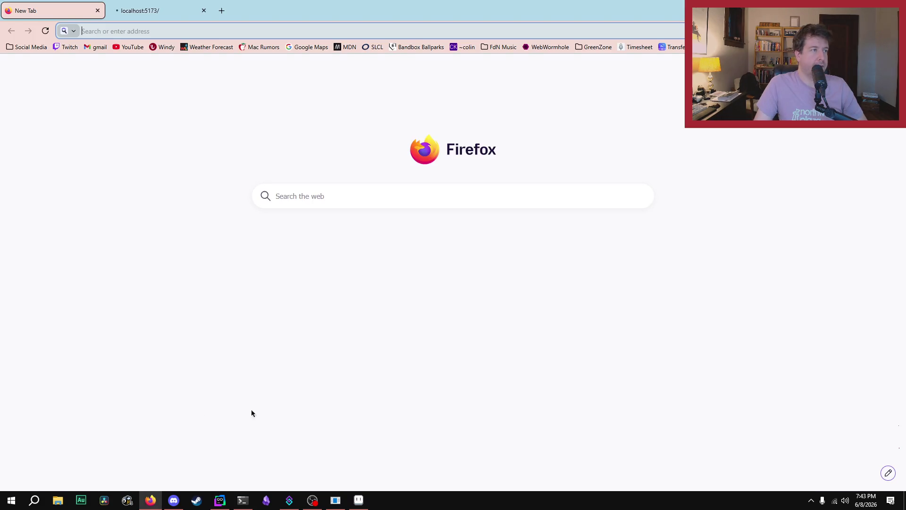
# Close the empty new tab and load localhost:5173/test.
pyautogui.click(98, 11)
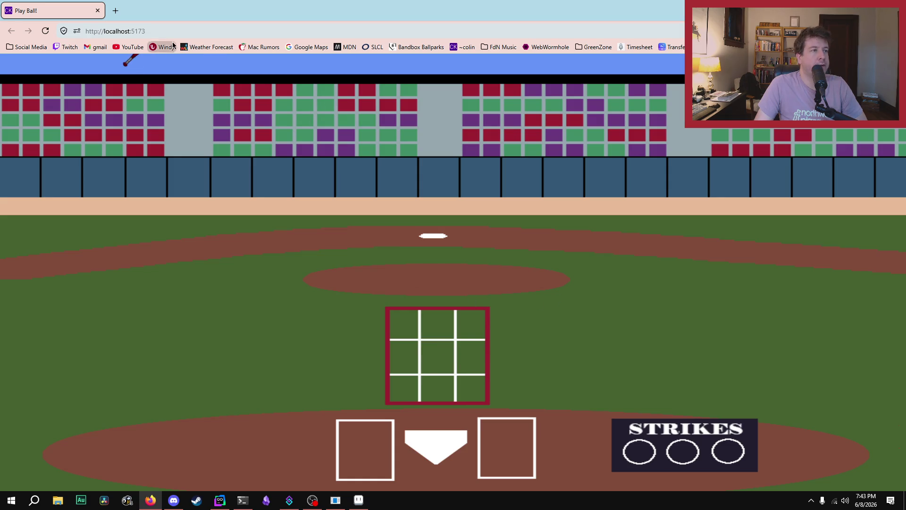
pyautogui.click(192, 31)
pyautogui.click(192, 31)
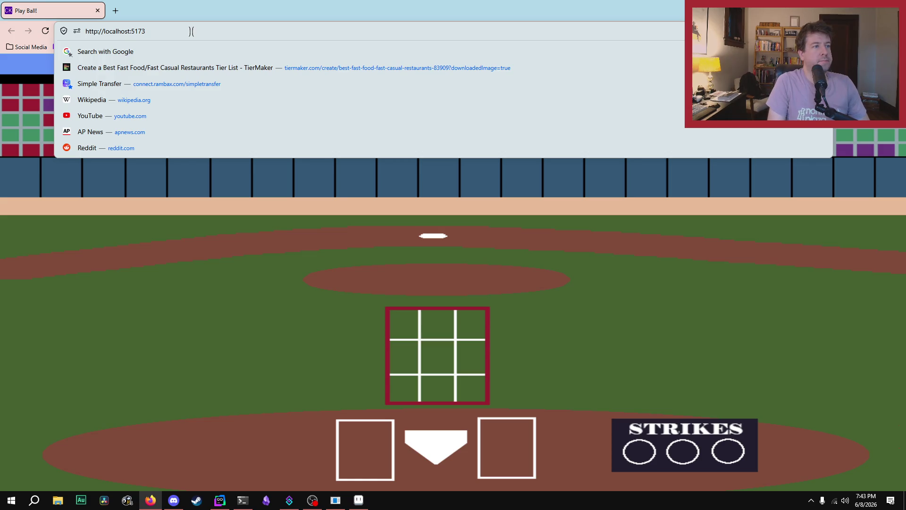
pyautogui.write('/test')
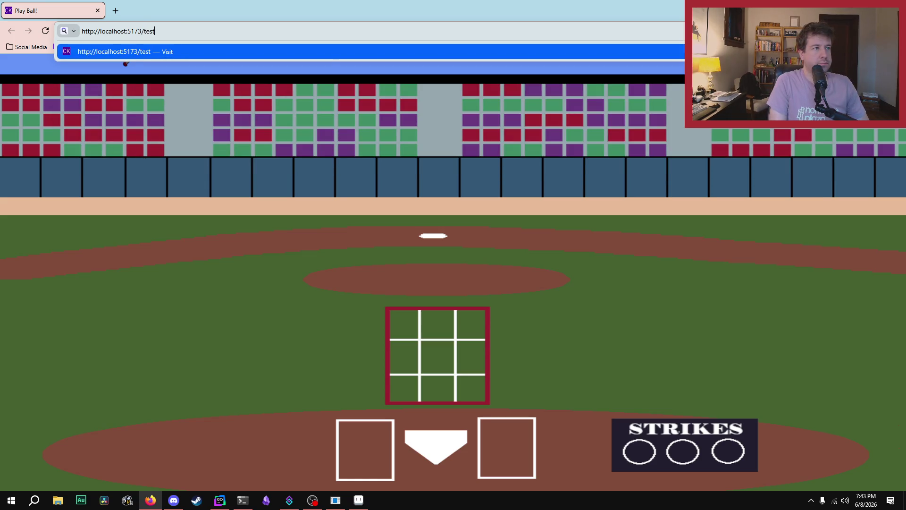
pyautogui.press('Return')
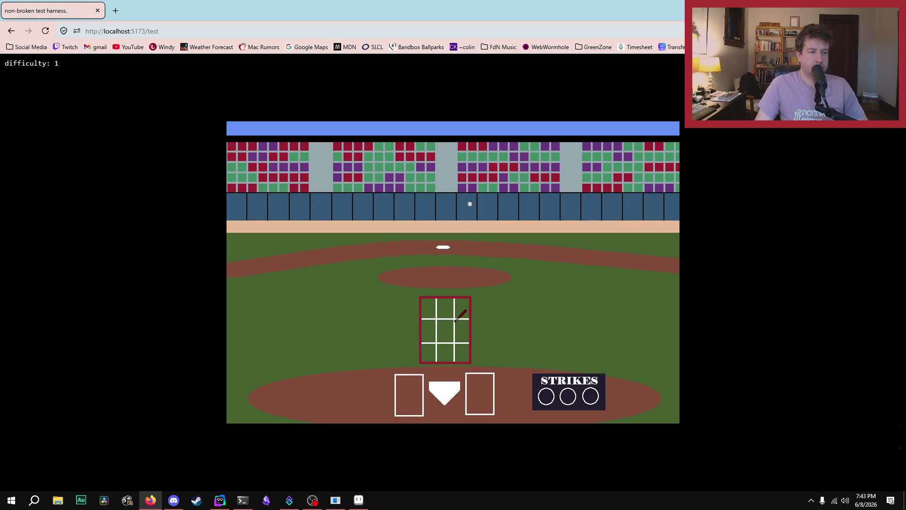
# Raise the game difficulty to 5 and swing at two pitches.
pyautogui.press('5')
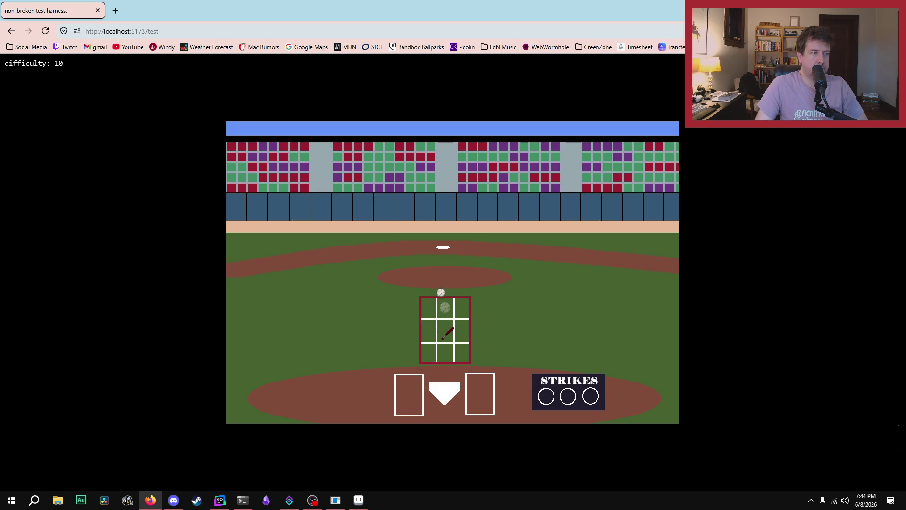
pyautogui.click(451, 301)
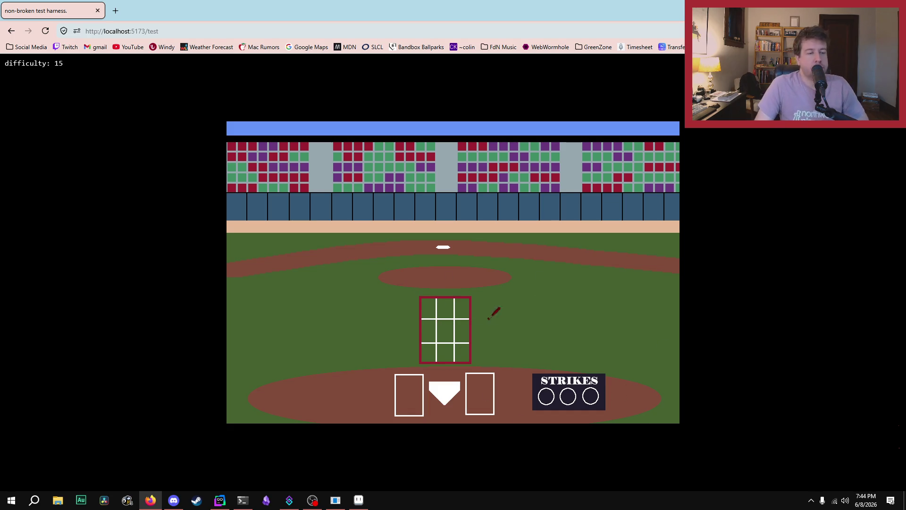
pyautogui.click(437, 322)
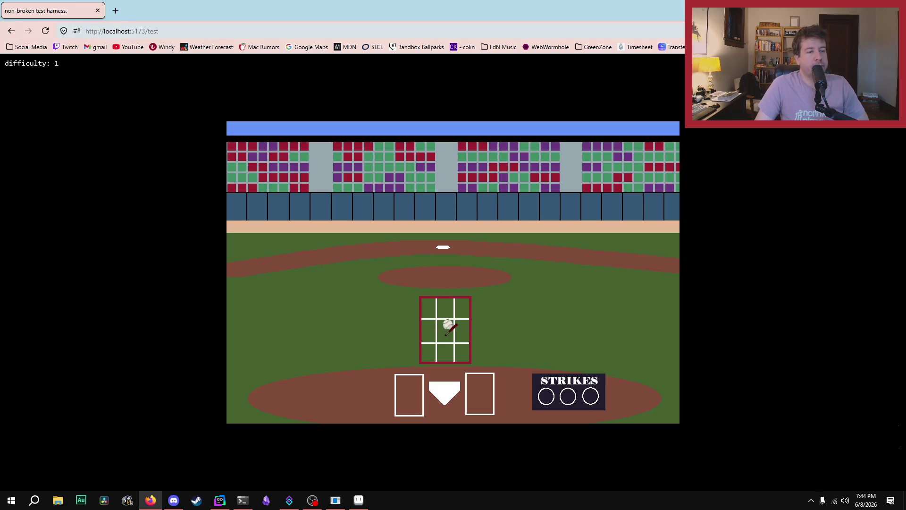
# Open the developer console, clear its log, and switch back to WebStorm.
pyautogui.press('F12')
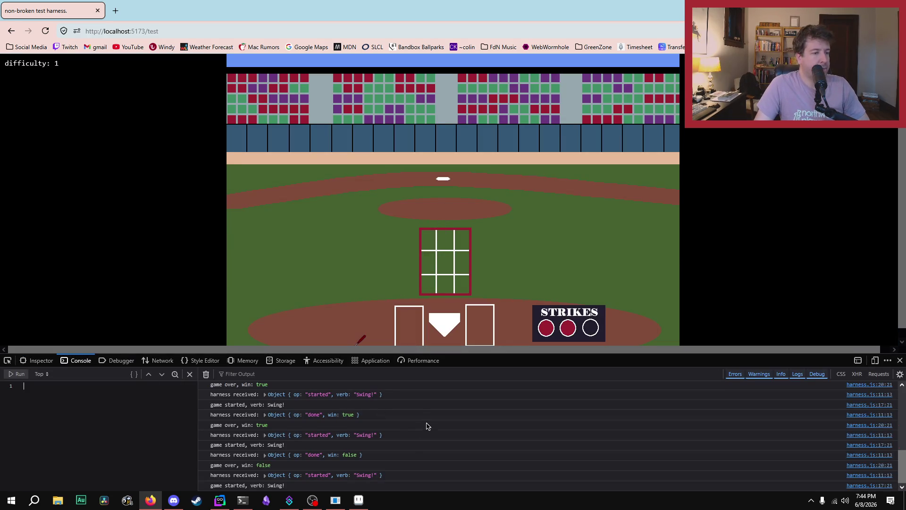
pyautogui.scroll(10, 424, 446)
pyautogui.scroll(-10, 418, 443)
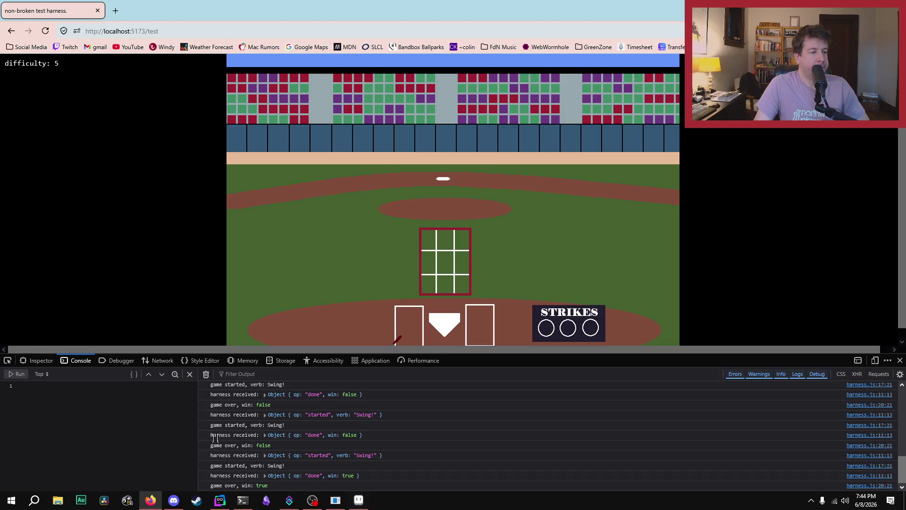
pyautogui.click(206, 374)
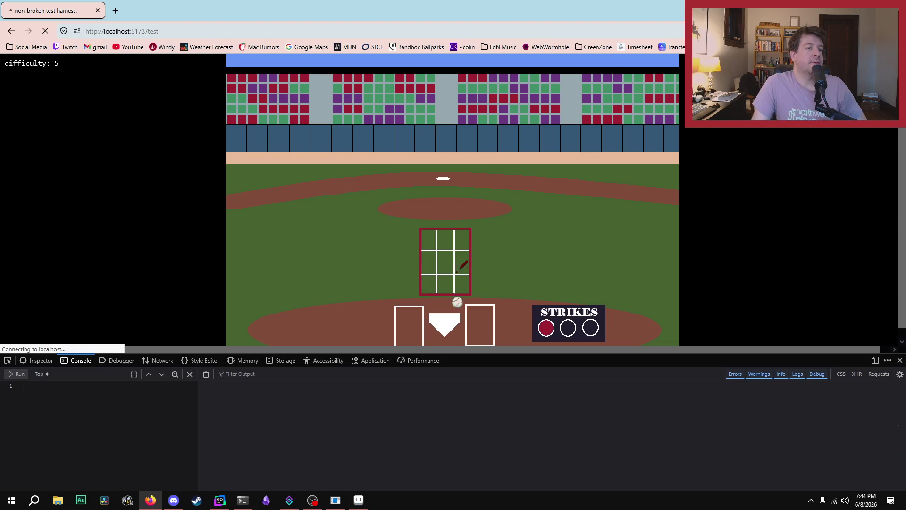
pyautogui.hotkey('alt', 'Tab')
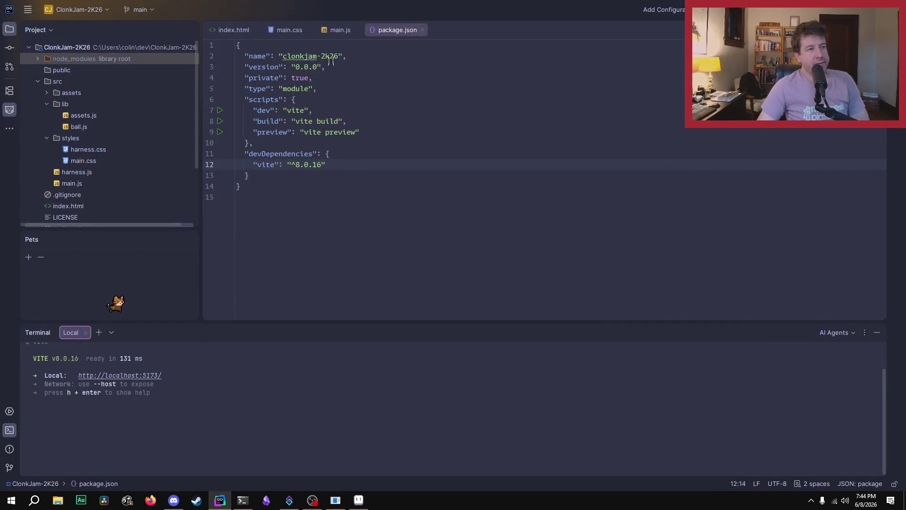
# Change line 3 of package.json so the version reads "0.2.0", then switch to Aseprite.
pyautogui.doubleClick(306, 67)
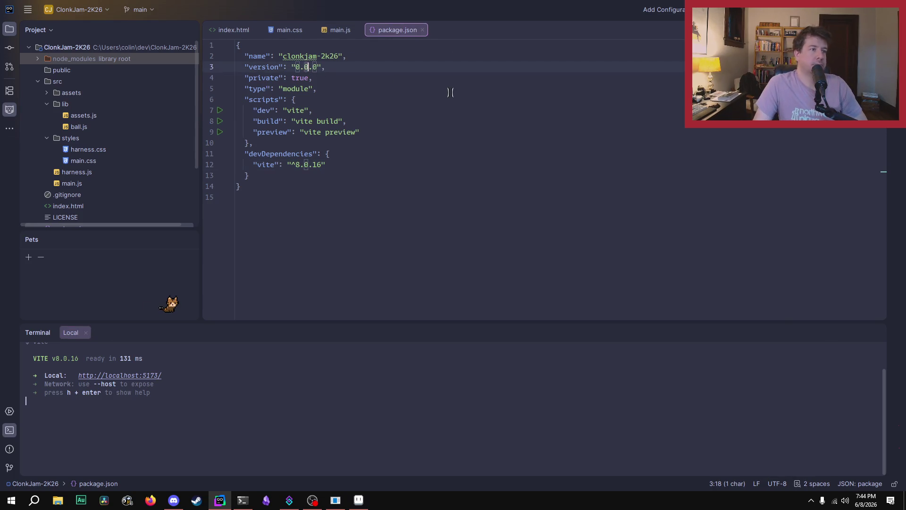
pyautogui.write('2')
pyautogui.press('End')
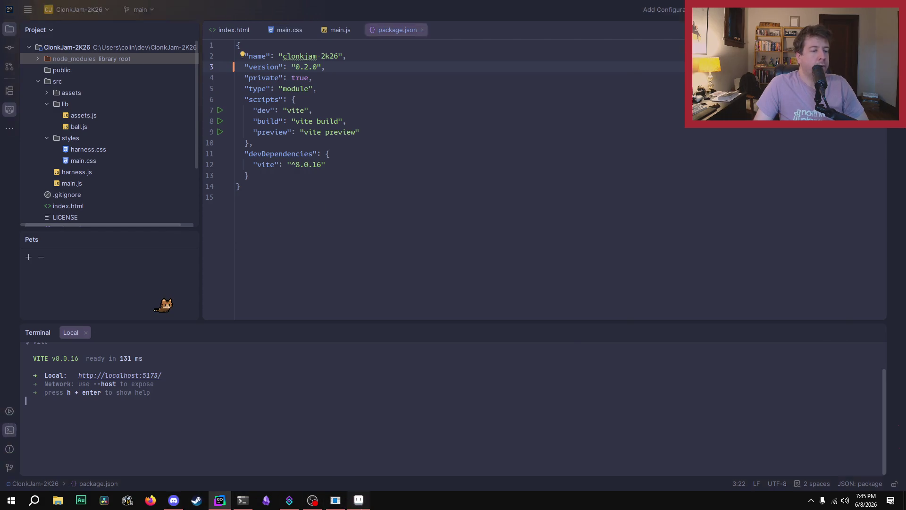
pyautogui.click(359, 500)
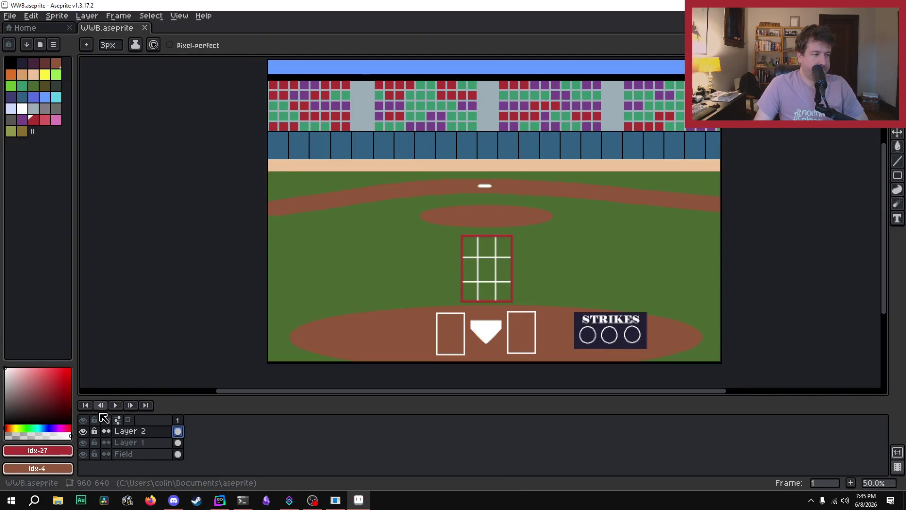
pyautogui.click(83, 432)
pyautogui.click(82, 432)
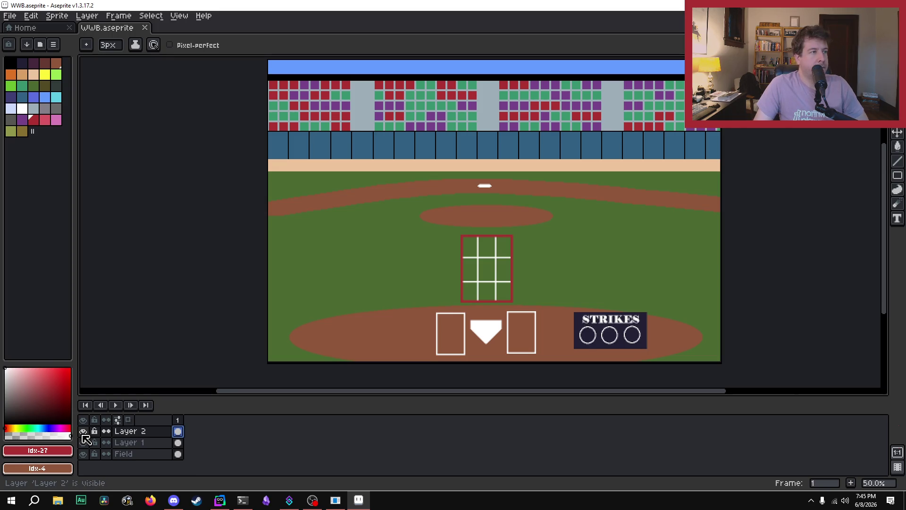
pyautogui.click(83, 431)
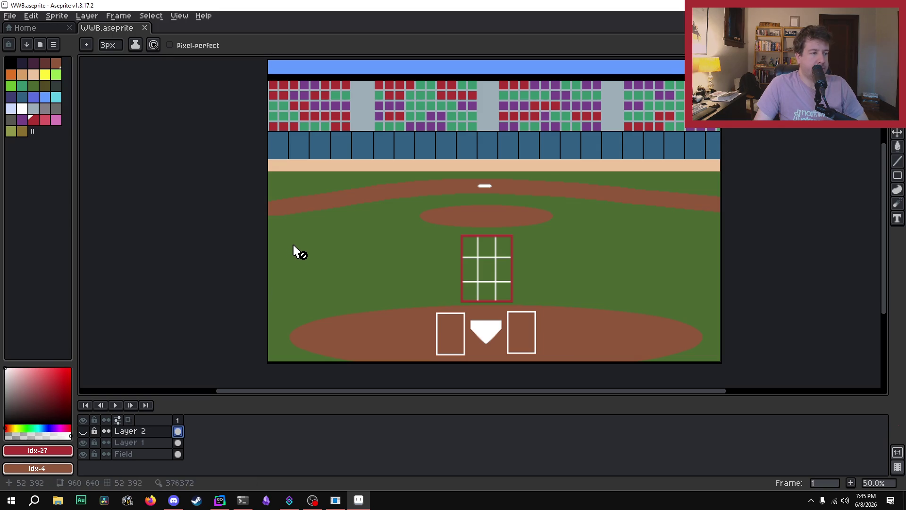
pyautogui.scroll(2, 356, 112)
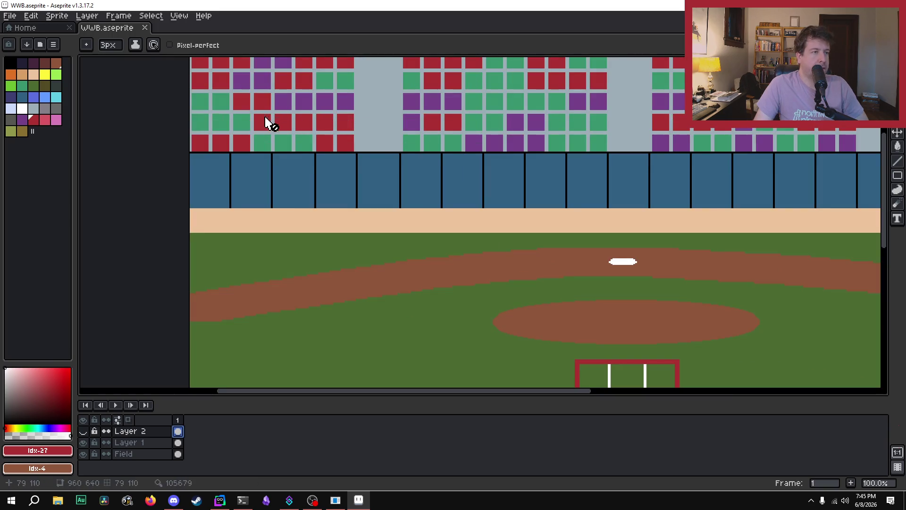
pyautogui.scroll(-3, 359, 132)
pyautogui.scroll(1, 349, 179)
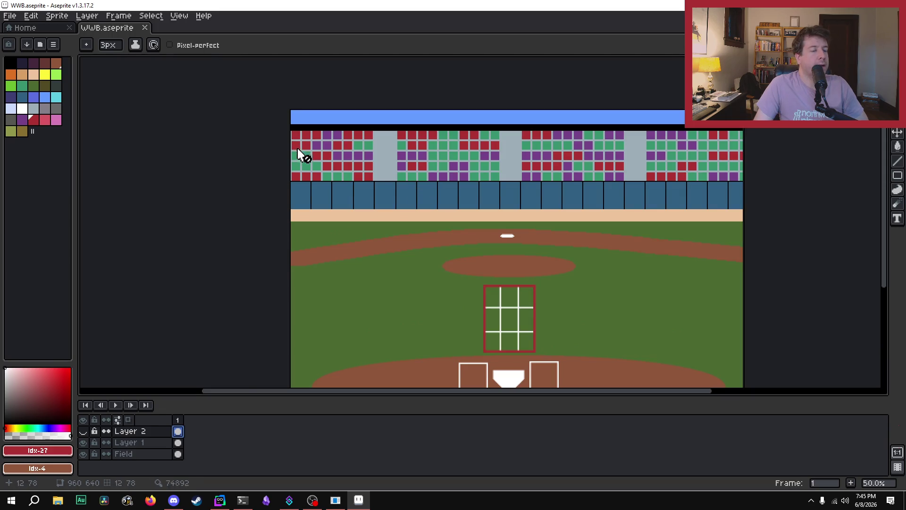
pyautogui.scroll(-1, 334, 158)
pyautogui.scroll(1, 323, 166)
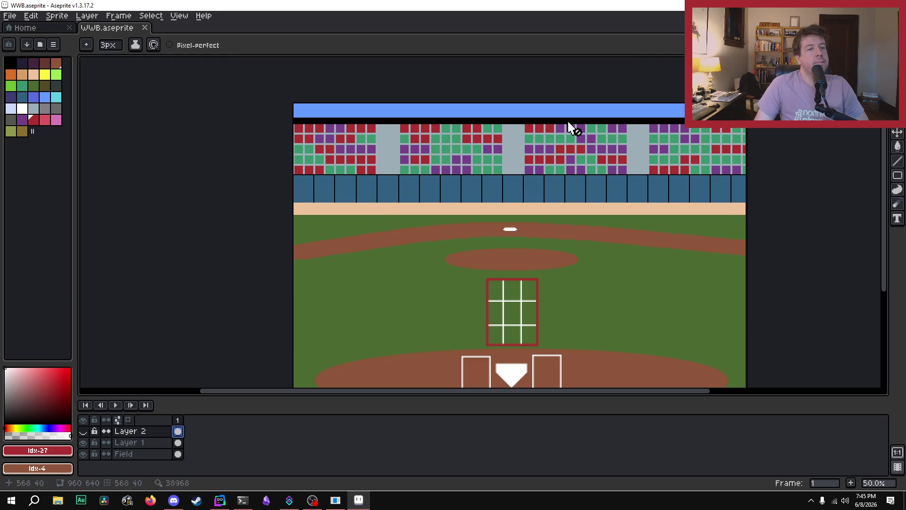
pyautogui.scroll(2, 278, 116)
pyautogui.scroll(-3, 340, 145)
pyautogui.scroll(1, 358, 186)
pyautogui.scroll(-1, 368, 175)
pyautogui.scroll(1, 369, 171)
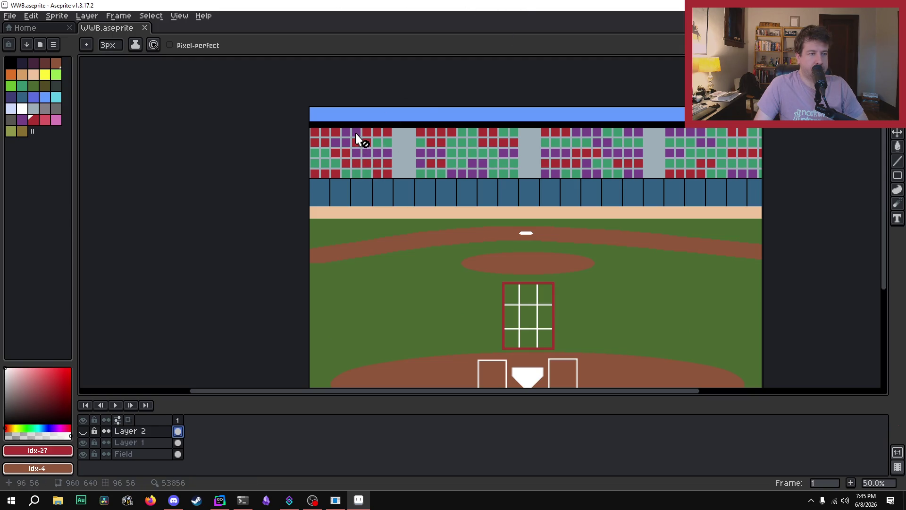
pyautogui.scroll(-1, 357, 139)
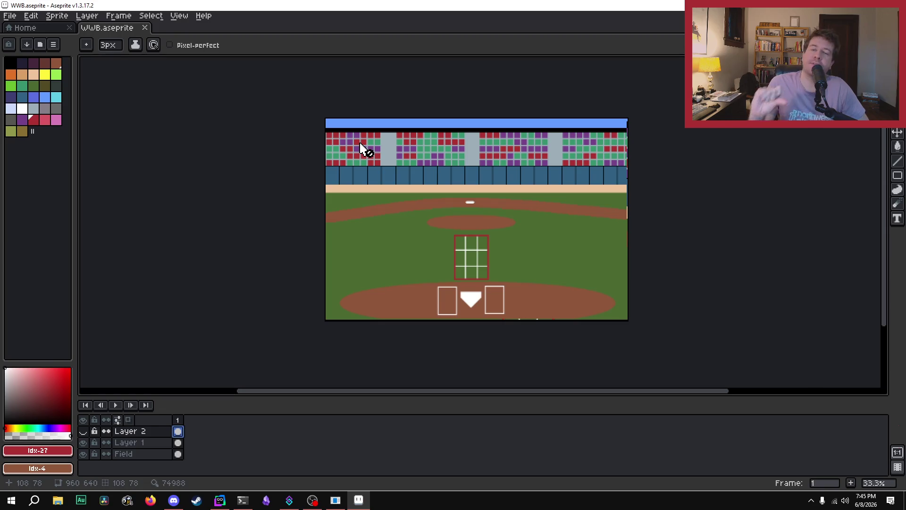
pyautogui.scroll(1, 370, 155)
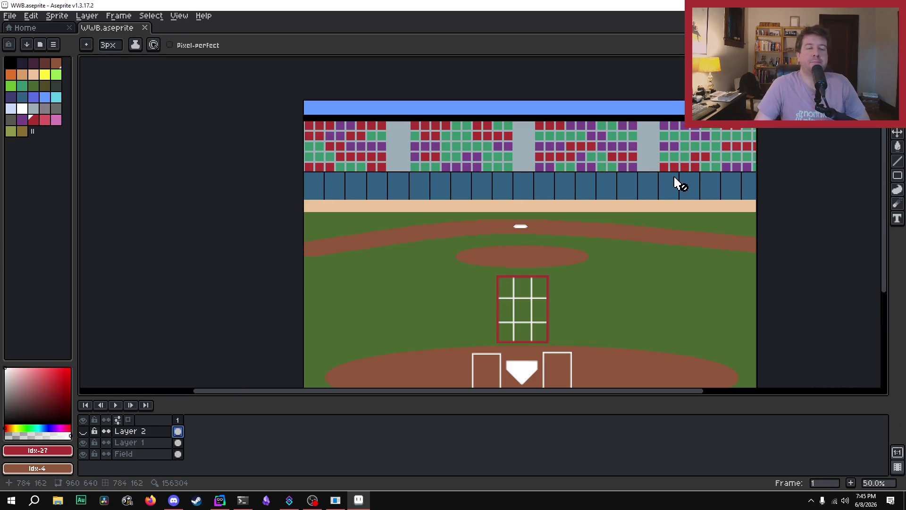
pyautogui.scroll(1, 675, 177)
pyautogui.scroll(-1, 438, 194)
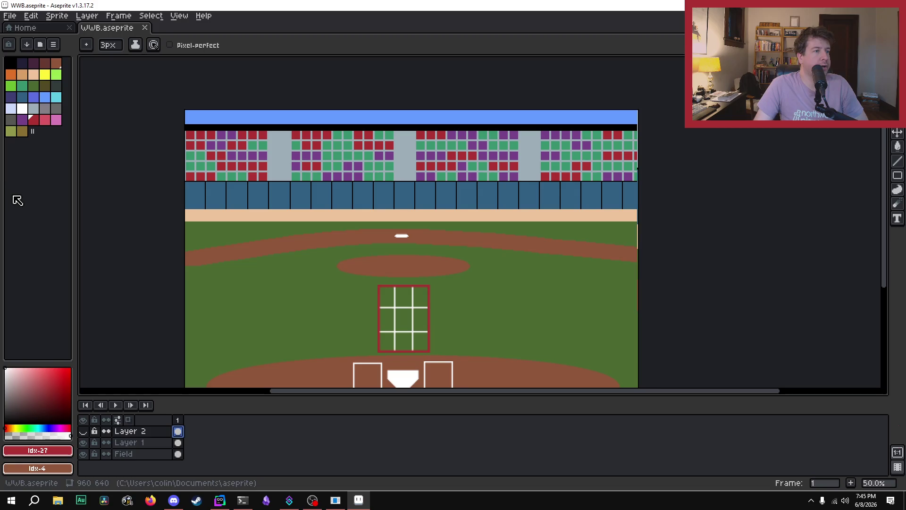
pyautogui.scroll(1, 281, 174)
pyautogui.scroll(-1, 311, 363)
pyautogui.scroll(-1, 298, 328)
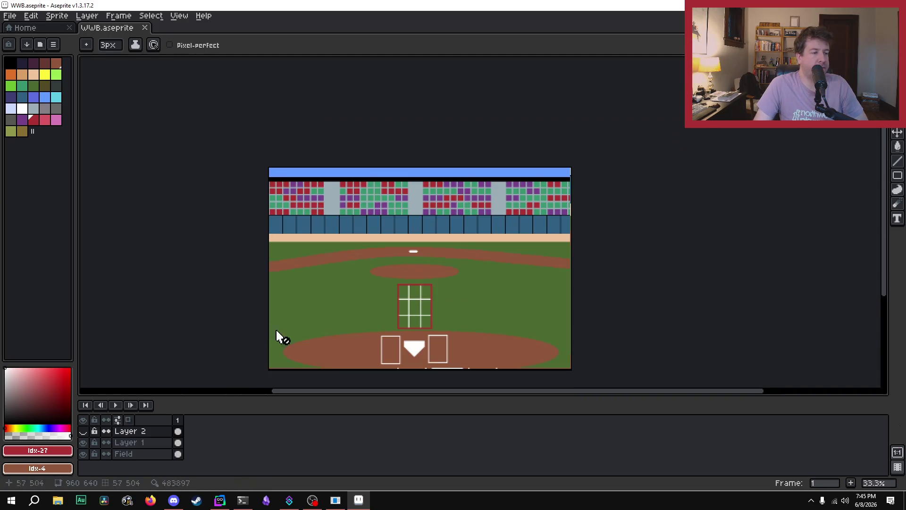
pyautogui.scroll(1, 299, 328)
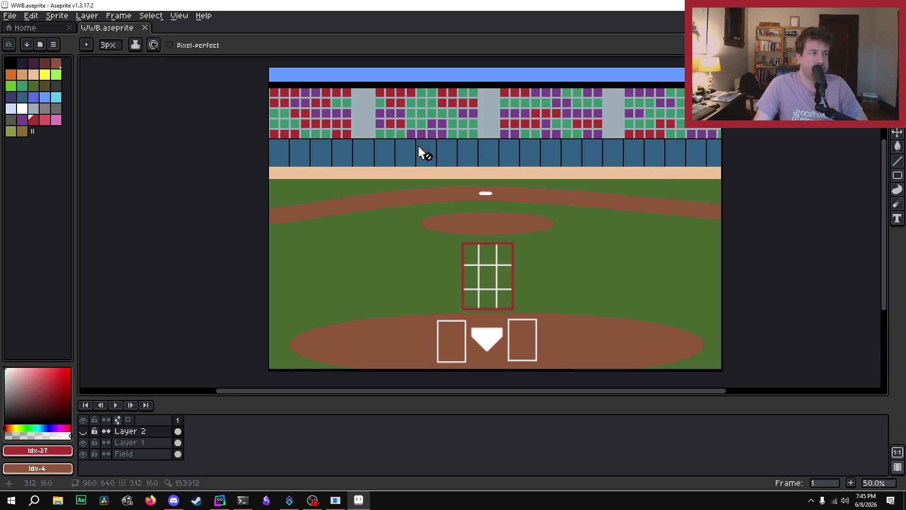
pyautogui.click(190, 163)
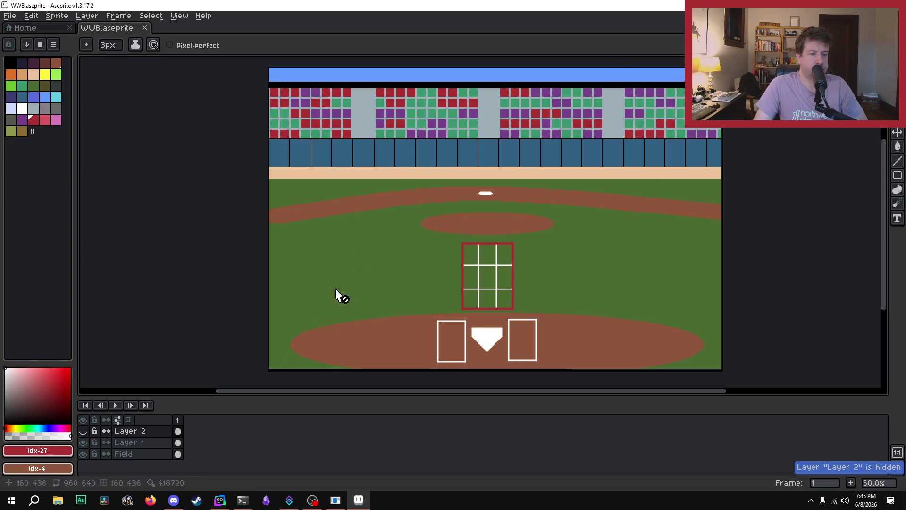
pyautogui.click(83, 432)
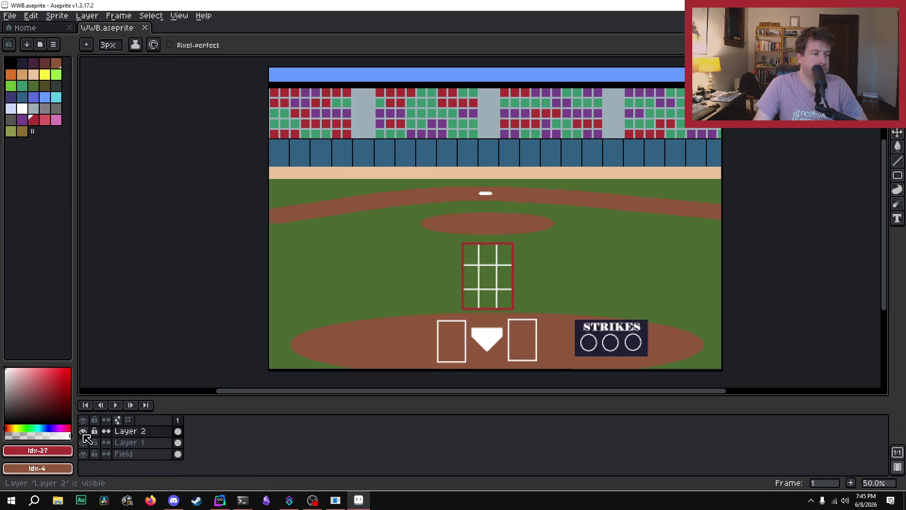
pyautogui.rightClick(152, 437)
pyautogui.click(337, 446)
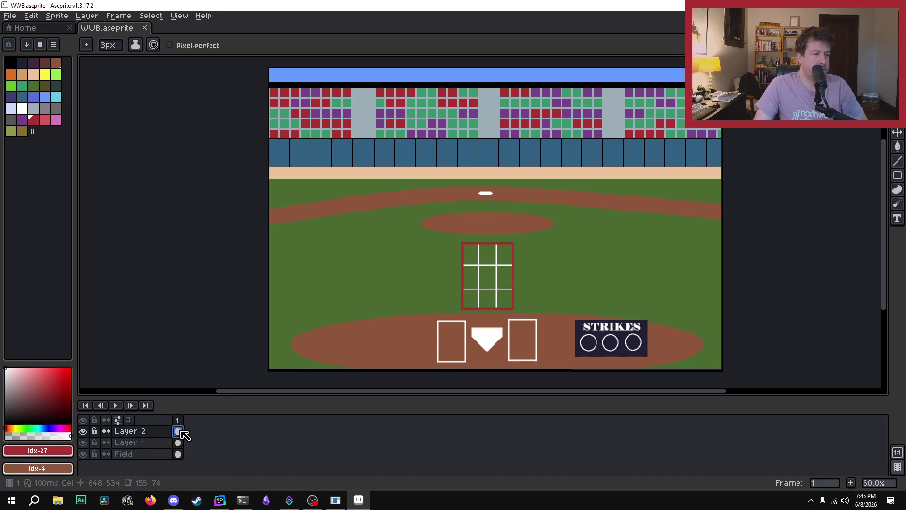
pyautogui.doubleClick(180, 432)
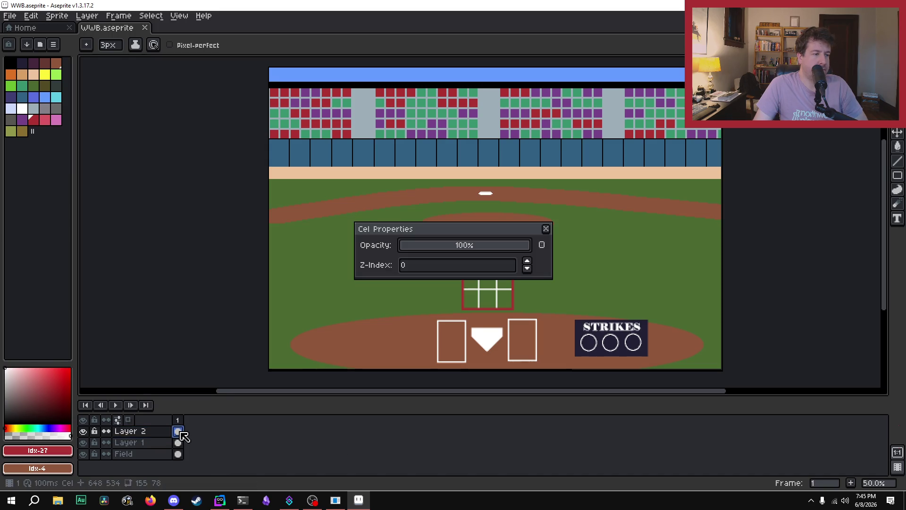
pyautogui.click(546, 229)
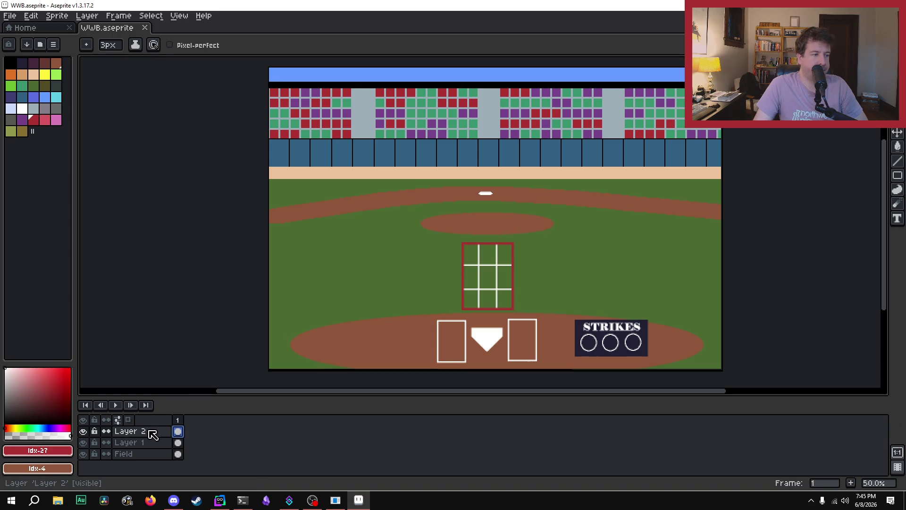
pyautogui.rightClick(61, 504)
pyautogui.click(165, 248)
pyautogui.click(10, 15)
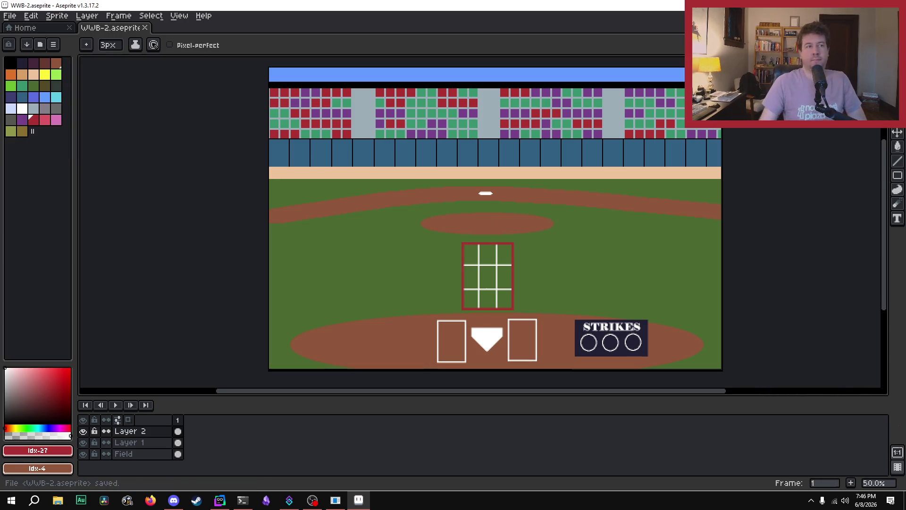
# Delete Layer 2 holding the STRIKES box and make Layer 1 active.
pyautogui.click(158, 433)
pyautogui.press('Delete')
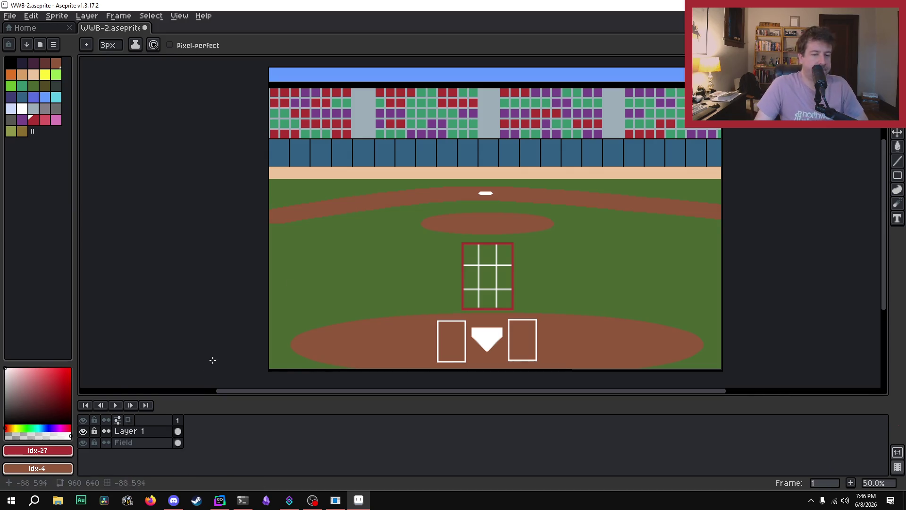
pyautogui.click(155, 432)
# Sample the green seat colour from the stands with the eyedropper.
pyautogui.scroll(2, 439, 209)
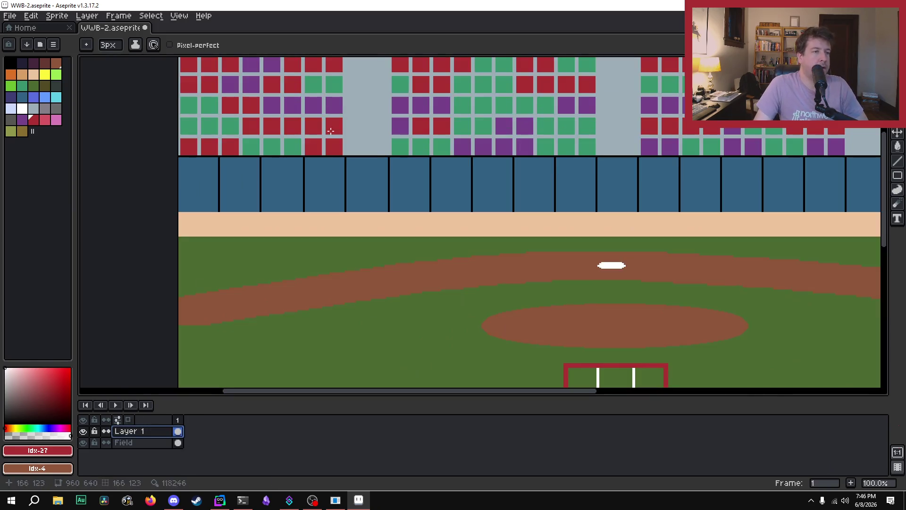
pyautogui.scroll(-2, 423, 166)
pyautogui.scroll(1, 407, 151)
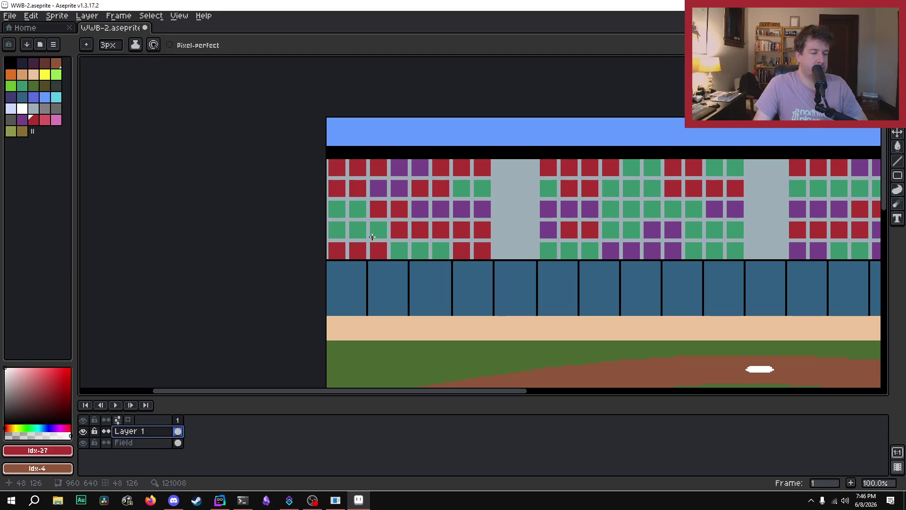
pyautogui.keyDown('alt'); pyautogui.click(358, 227); pyautogui.keyUp('alt')
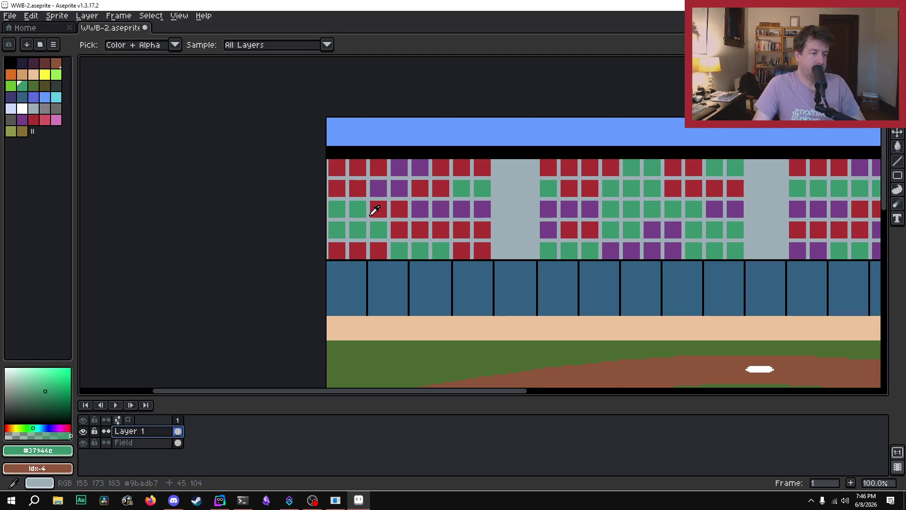
pyautogui.scroll(1, 375, 210)
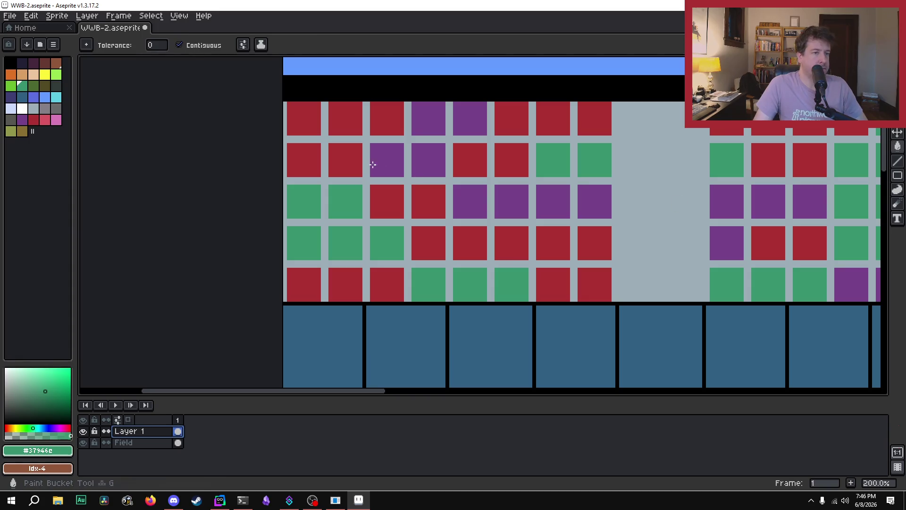
# Undo an accidental green canvas fill and make the Field layer the paint target.
pyautogui.click(309, 125)
pyautogui.press('v')
pyautogui.hotkey('ctrl', 'z')
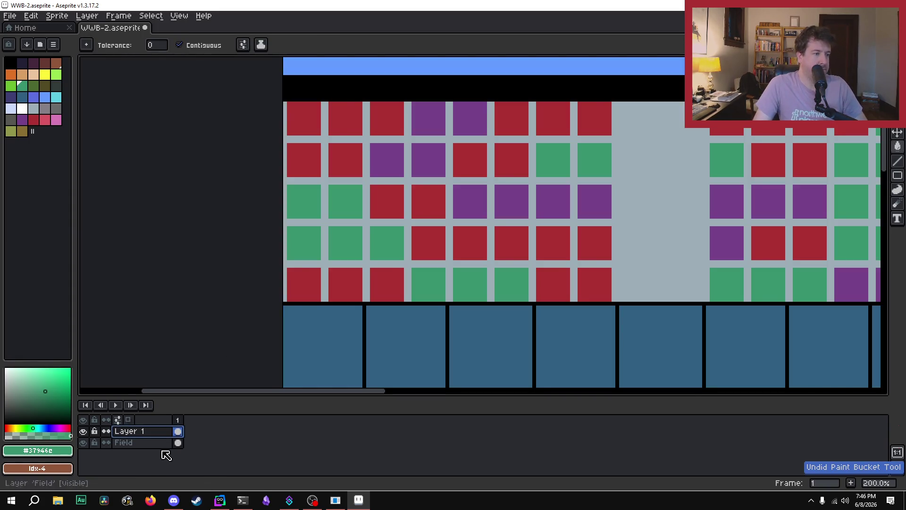
pyautogui.click(146, 442)
# Paint-bucket the red seats across the top and bottom rows of the left block green.
pyautogui.click(309, 133)
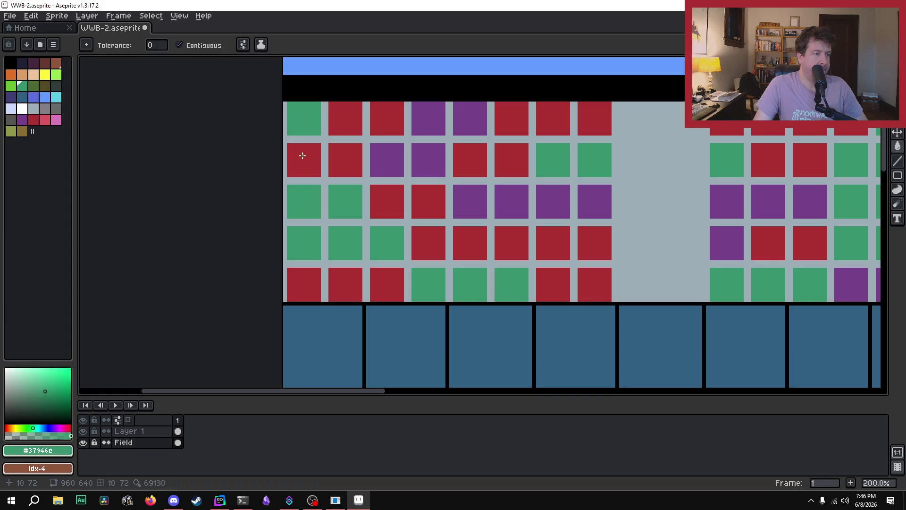
pyautogui.click(302, 156)
pyautogui.click(339, 152)
pyautogui.click(344, 123)
pyautogui.click(380, 120)
pyautogui.click(388, 156)
pyautogui.click(388, 202)
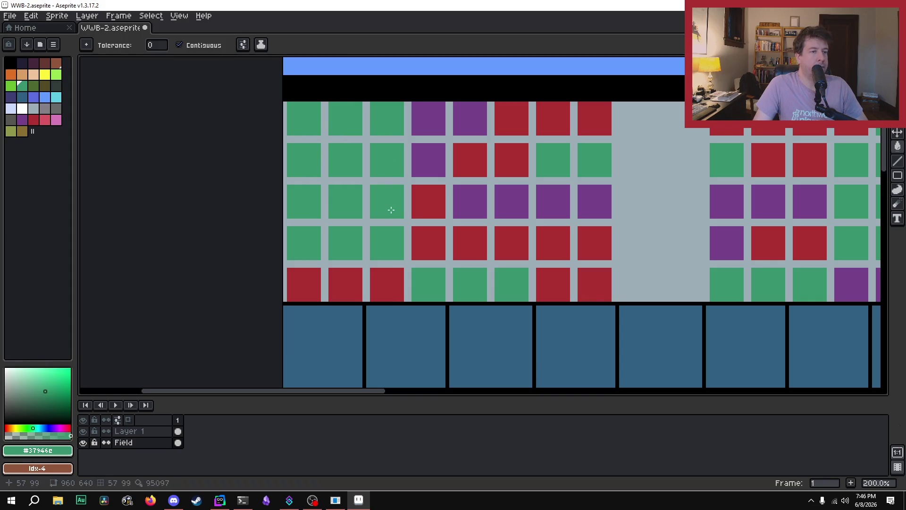
pyautogui.click(384, 281)
pyautogui.click(347, 283)
pyautogui.click(307, 283)
# Fill the fourth-column seats green, undoing a stray green fill of the grey gaps.
pyautogui.click(427, 236)
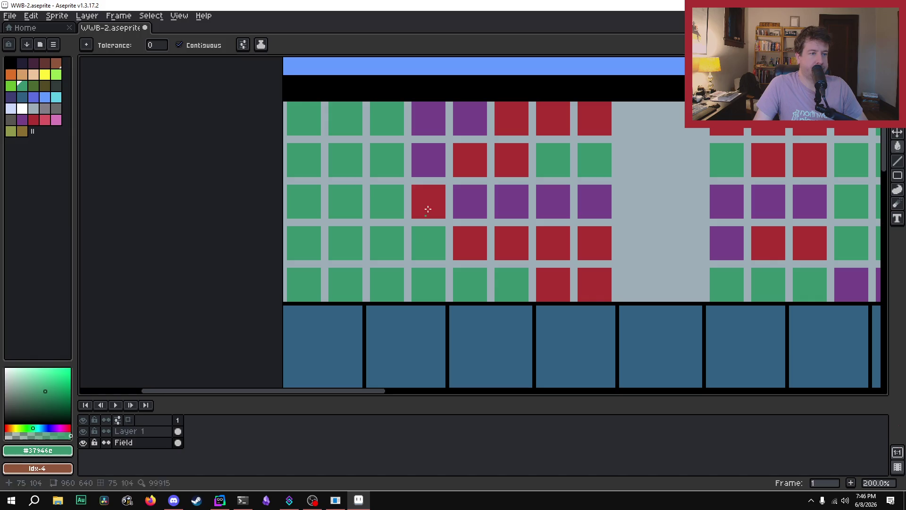
pyautogui.click(429, 199)
pyautogui.click(431, 151)
pyautogui.click(449, 118)
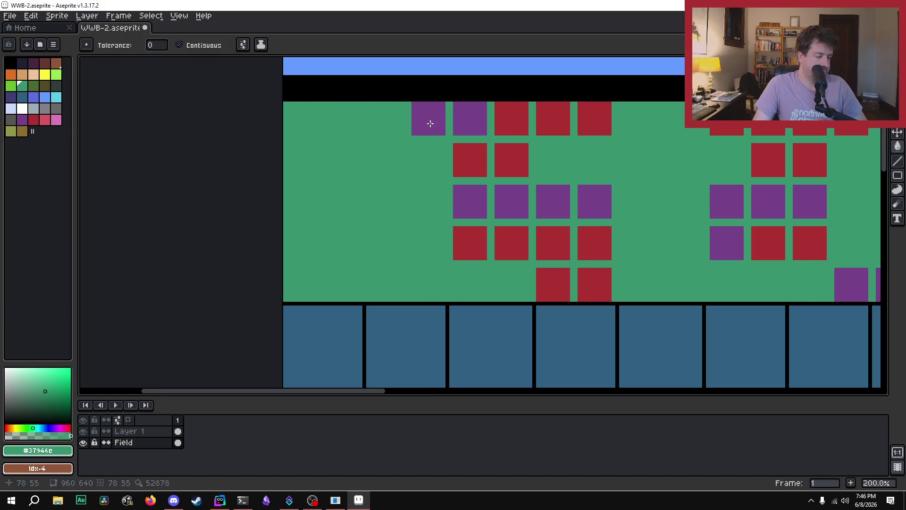
pyautogui.hotkey('ctrl', 'z')
pyautogui.scroll(-3, 343, 125)
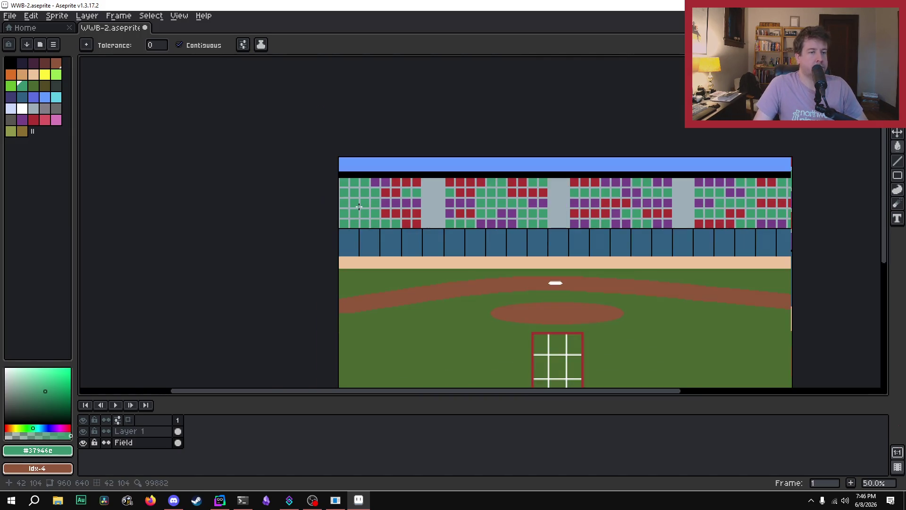
pyautogui.scroll(1, 353, 173)
pyautogui.scroll(1, 353, 173)
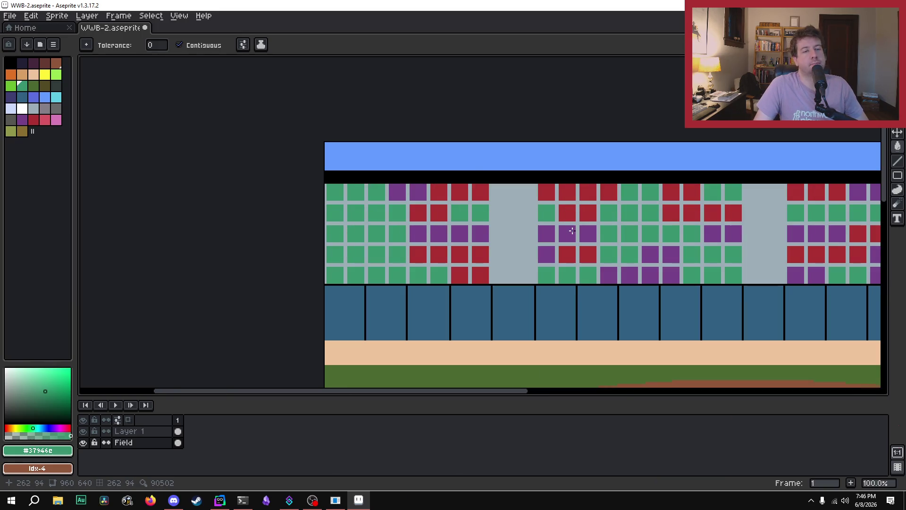
pyautogui.scroll(-2, 572, 230)
pyautogui.scroll(1, 607, 237)
pyautogui.scroll(2, 500, 243)
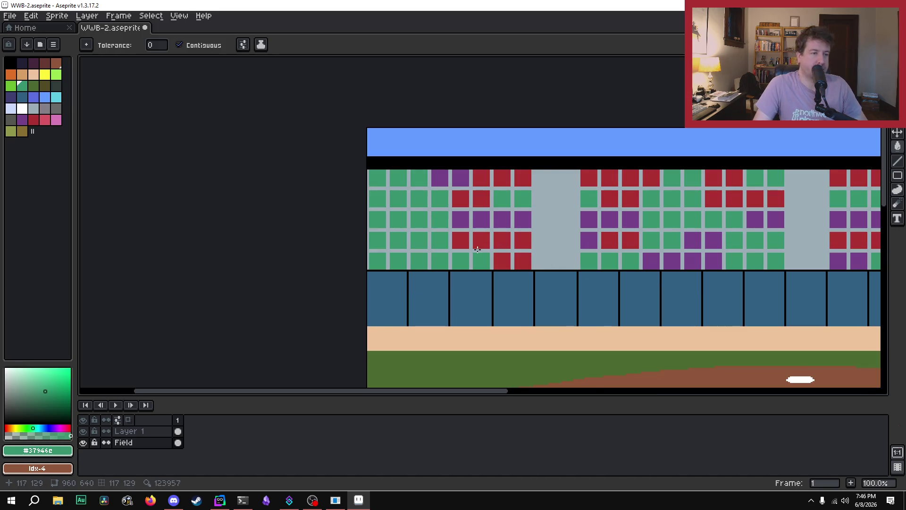
pyautogui.scroll(-1, 470, 249)
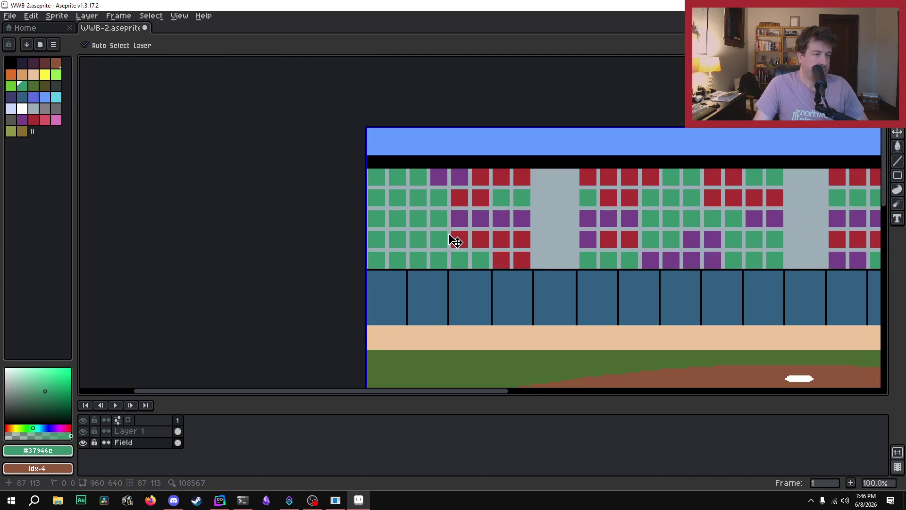
pyautogui.scroll(1, 435, 231)
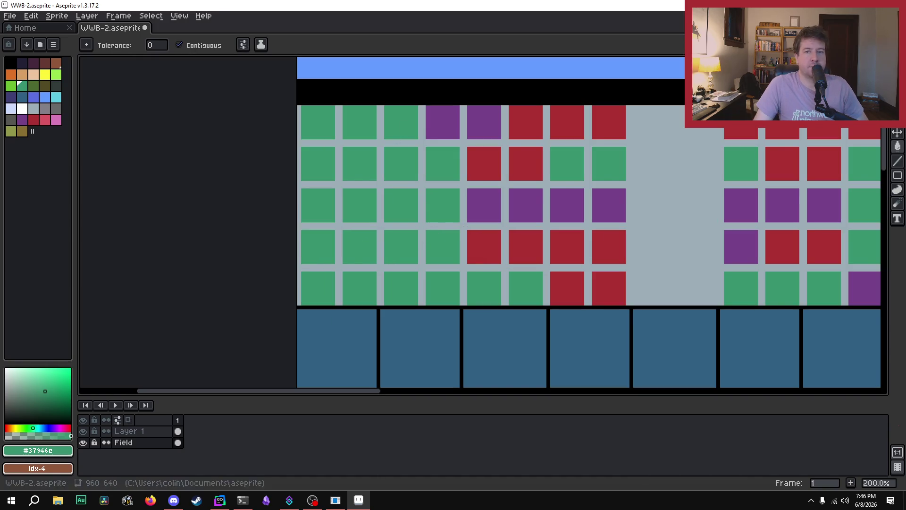
# Turn two purple top-row seats green, then sample the red seat colour.
pyautogui.click(443, 121)
pyautogui.click(479, 132)
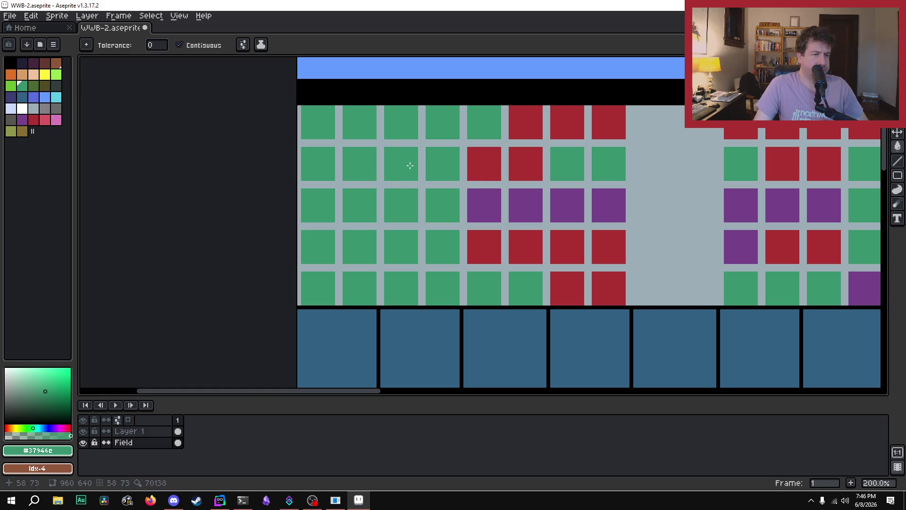
pyautogui.press('i')
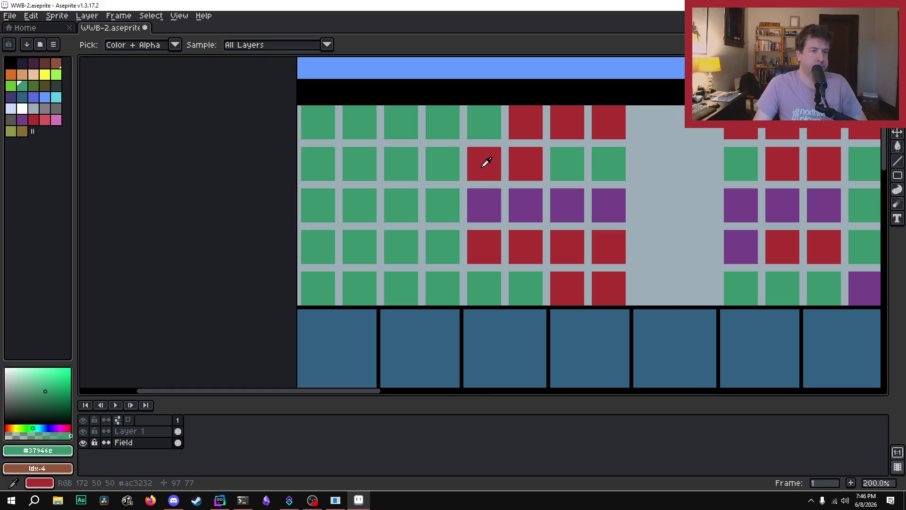
pyautogui.click(483, 165)
pyautogui.click(363, 117)
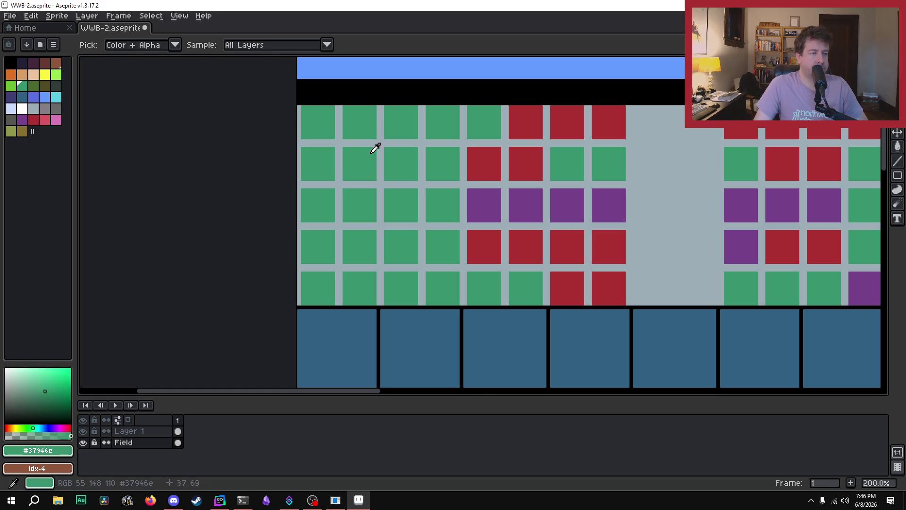
pyautogui.click(483, 165)
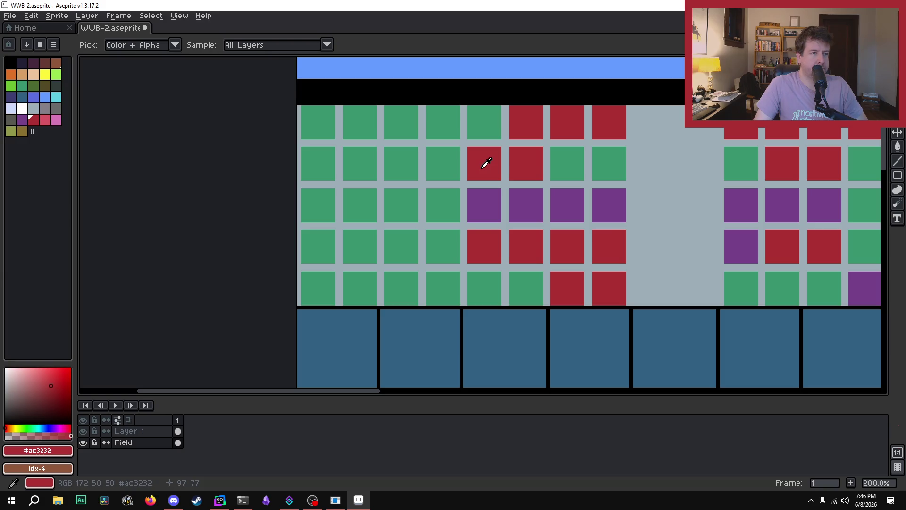
pyautogui.scroll(-2, 484, 164)
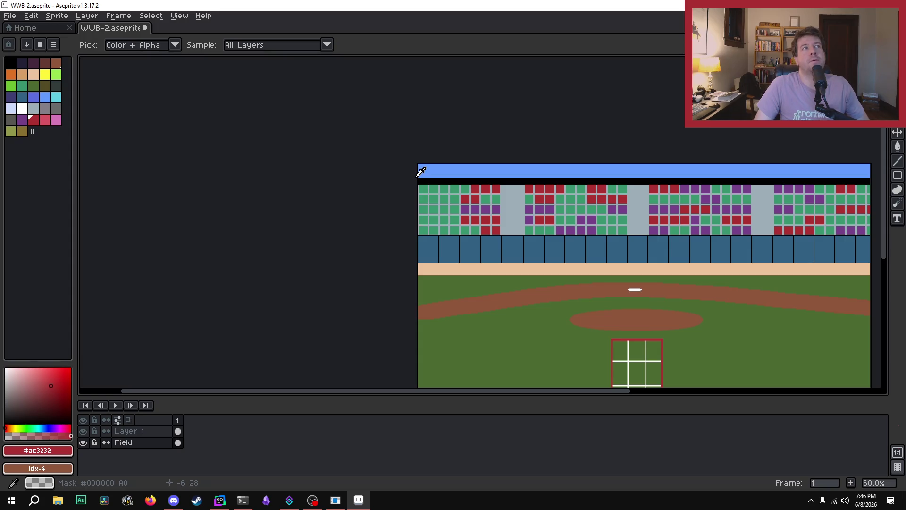
pyautogui.scroll(-1, 517, 188)
pyautogui.scroll(1, 591, 285)
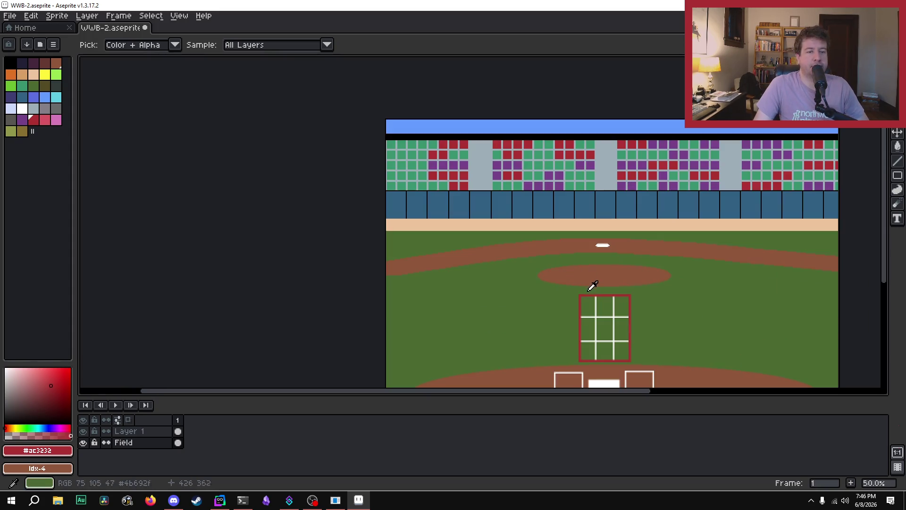
pyautogui.scroll(4, 462, 201)
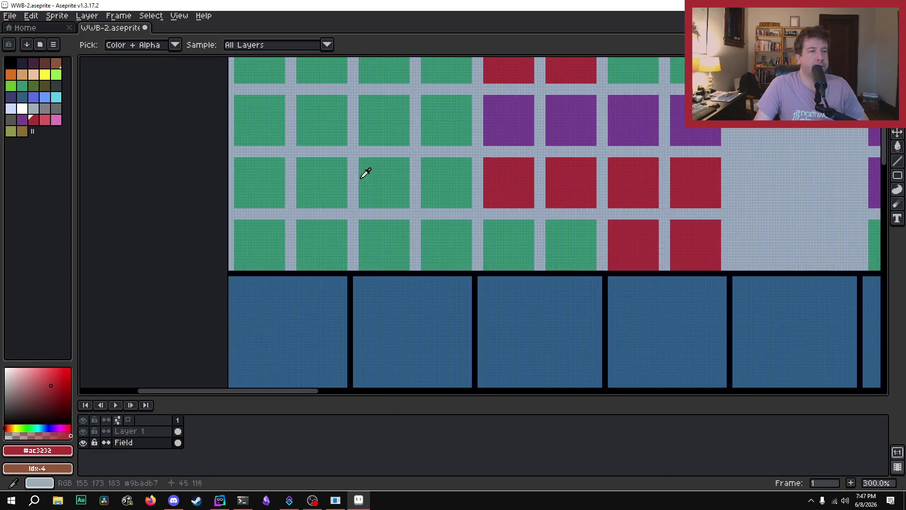
# Flood-fill the four seats of the second column with the sampled red.
pyautogui.press('b')
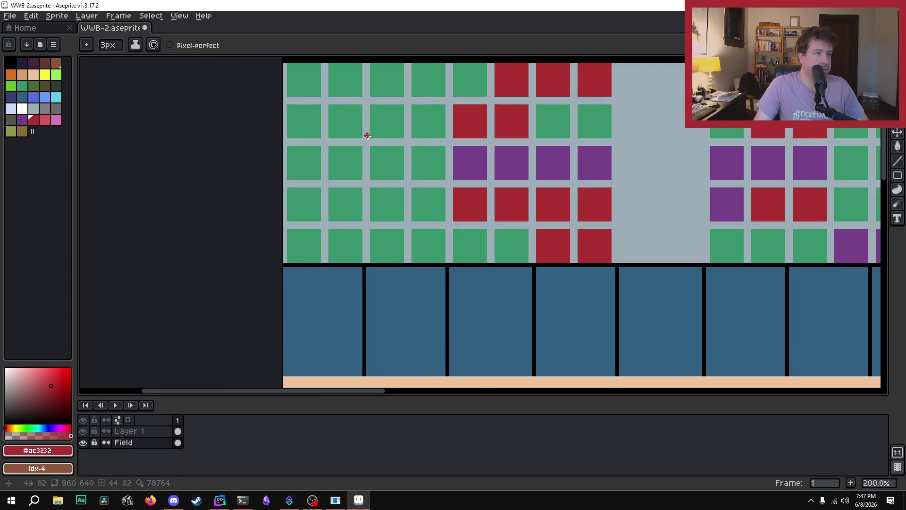
pyautogui.scroll(-3, 378, 162)
pyautogui.press('g')
pyautogui.scroll(3, 375, 129)
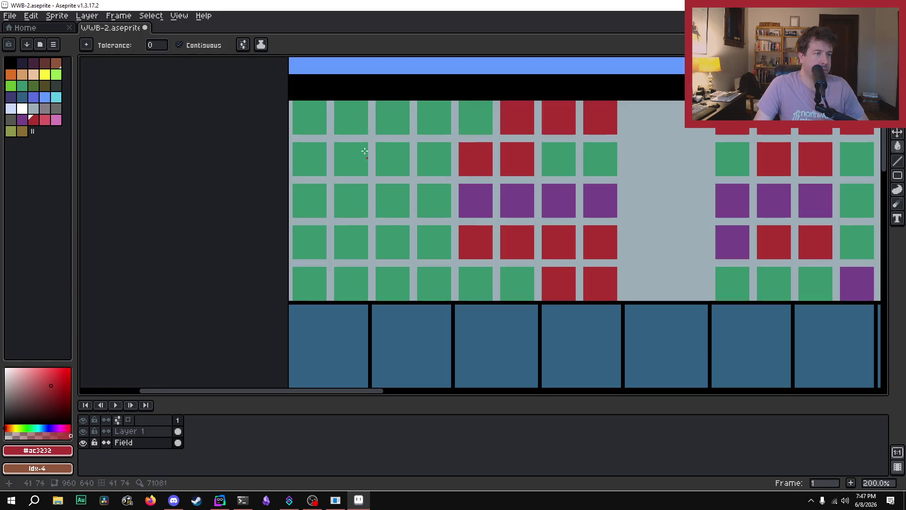
pyautogui.click(351, 124)
pyautogui.click(352, 167)
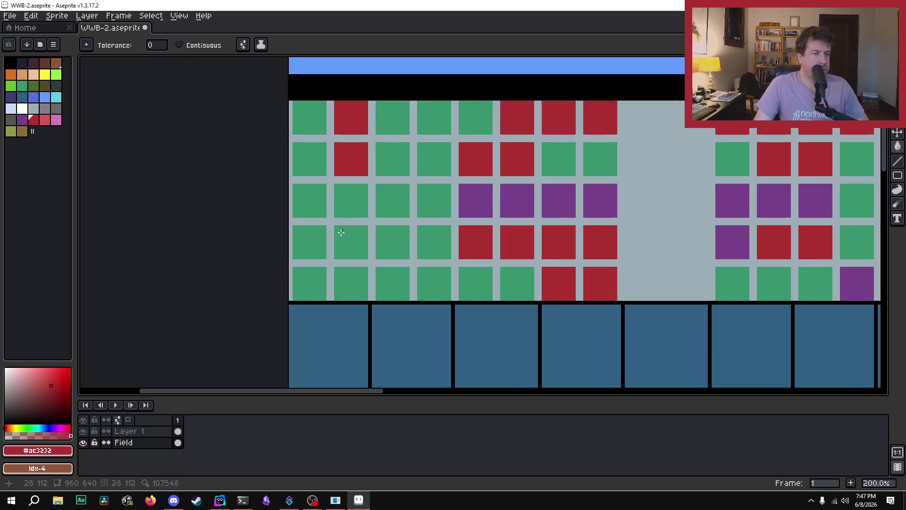
pyautogui.click(349, 243)
pyautogui.click(348, 281)
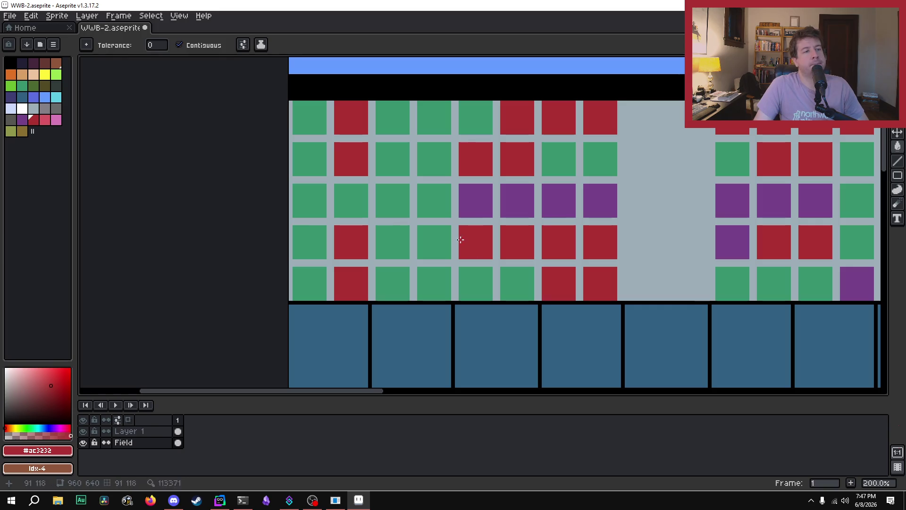
# Sample the purple seat colour for column two, then re-sample green as the active colour.
pyautogui.press('i')
pyautogui.click(475, 199)
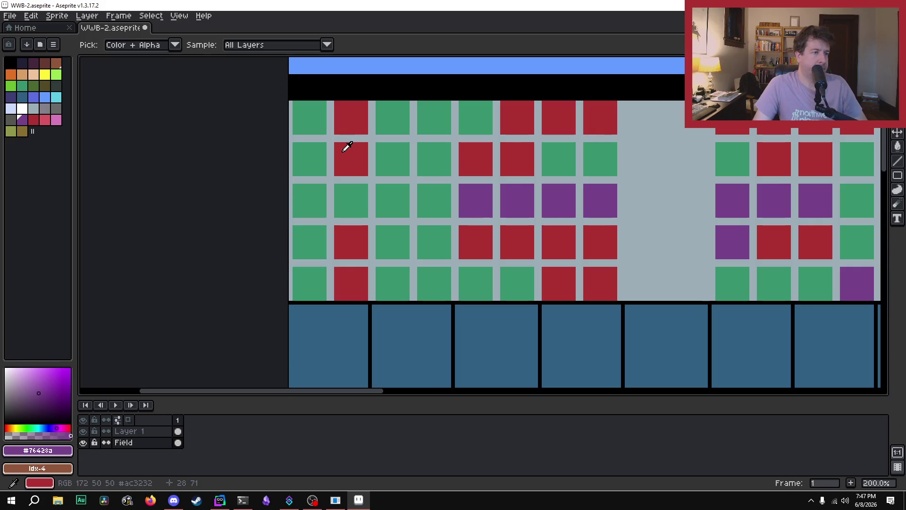
pyautogui.press('g')
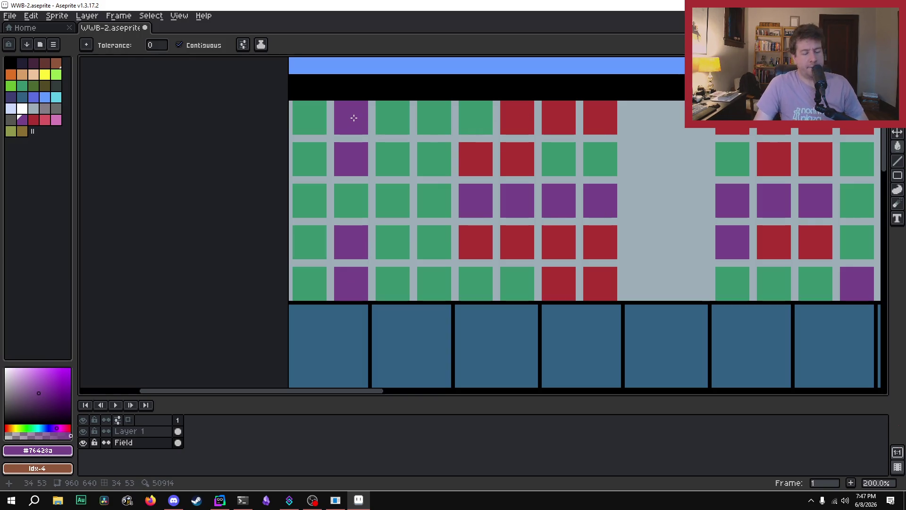
pyautogui.press('i')
pyautogui.click(392, 123)
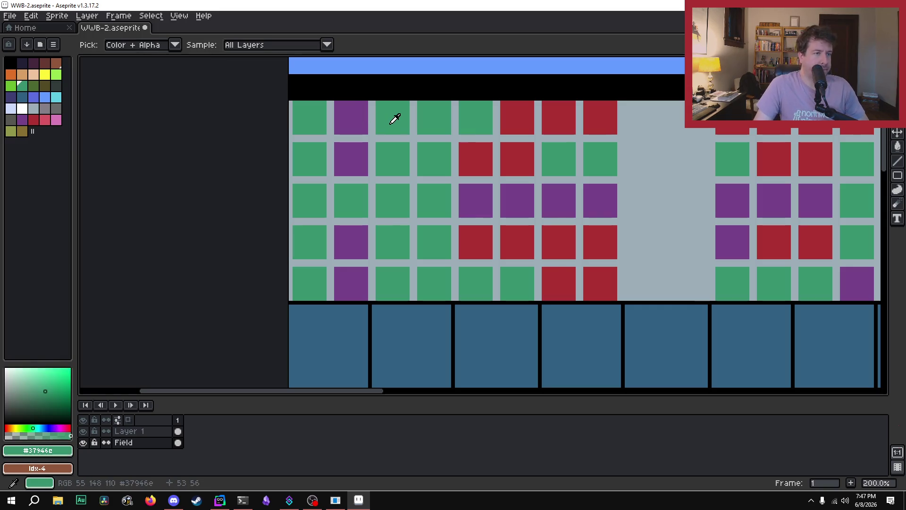
# Bucket-fill the purple second-column seats and red lower-row seats green.
pyautogui.press('g')
pyautogui.click(351, 118)
pyautogui.click(351, 159)
pyautogui.click(349, 242)
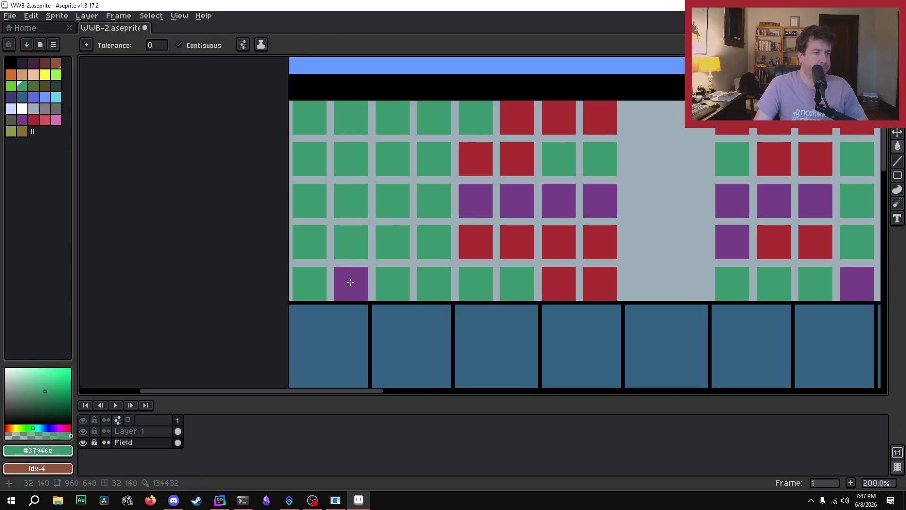
pyautogui.click(349, 283)
pyautogui.click(479, 242)
pyautogui.click(514, 241)
pyautogui.click(552, 243)
pyautogui.click(567, 281)
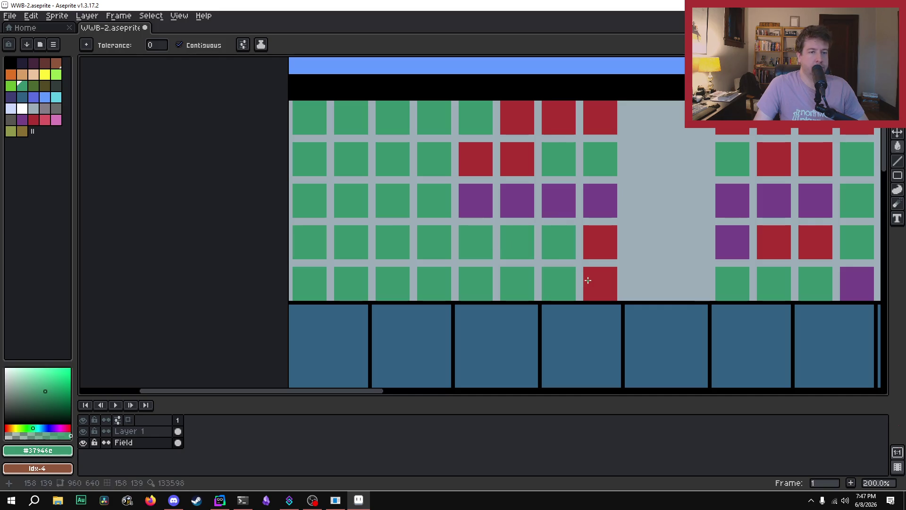
pyautogui.click(590, 281)
pyautogui.click(594, 233)
# Turn the purple third-row seats and the red second-row and top-row seats green.
pyautogui.click(597, 201)
pyautogui.click(545, 198)
pyautogui.click(517, 201)
pyautogui.click(479, 203)
pyautogui.click(477, 163)
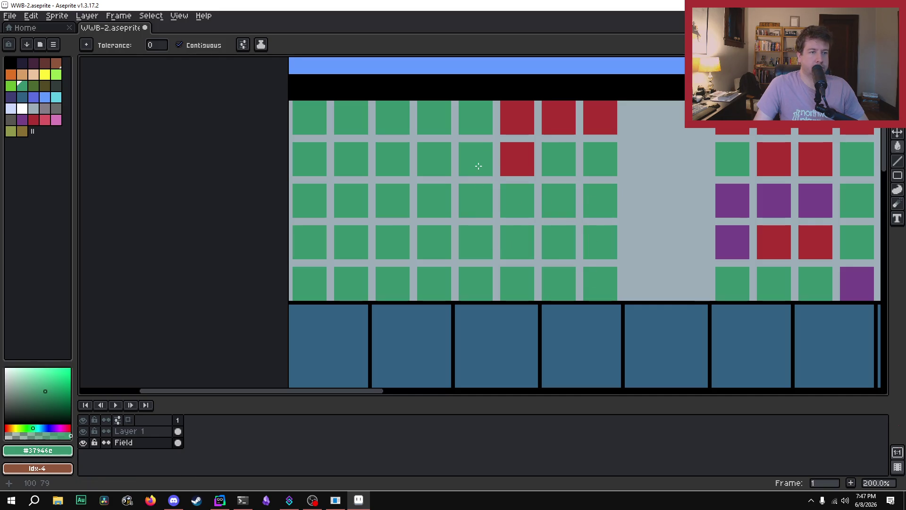
pyautogui.click(517, 161)
pyautogui.click(516, 123)
pyautogui.click(559, 118)
pyautogui.click(600, 118)
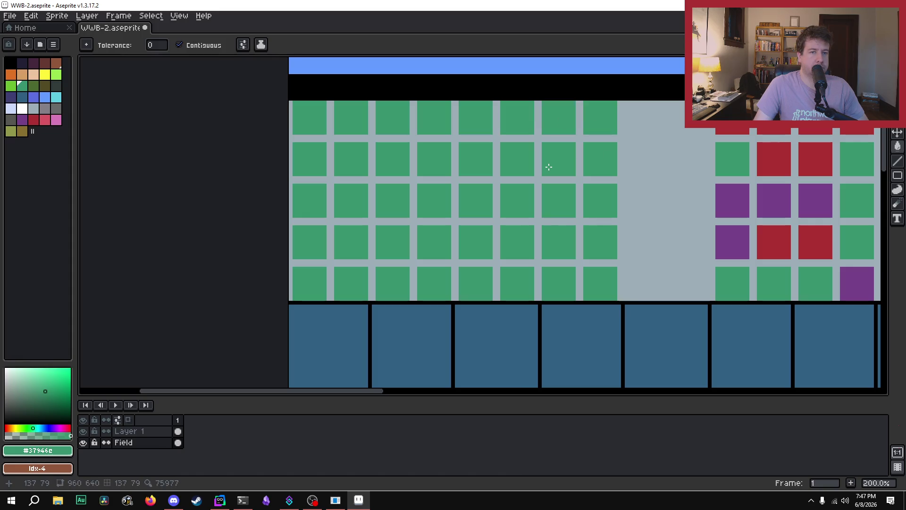
# Pan to the next block and fill its upper red and purple seats green, undoing a fill that flooded the grey gaps.
pyautogui.click(523, 391)
pyautogui.moveTo(688, 395)
pyautogui.mouseDown()
pyautogui.moveTo(461, 384)
pyautogui.moveTo(261, 394)
pyautogui.moveTo(323, 392)
pyautogui.mouseUp()
pyautogui.click(312, 118)
pyautogui.click(344, 118)
pyautogui.click(344, 156)
pyautogui.click(386, 156)
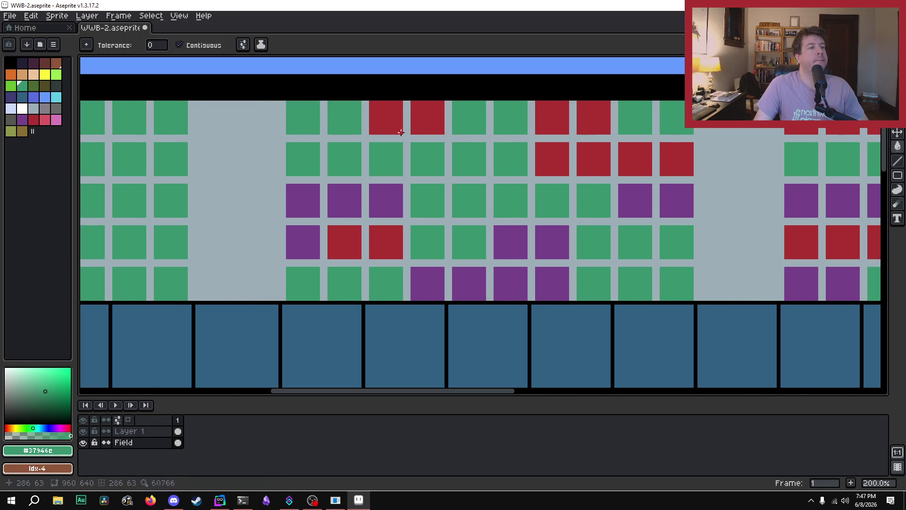
pyautogui.click(386, 118)
pyautogui.click(424, 114)
pyautogui.click(395, 200)
pyautogui.click(365, 207)
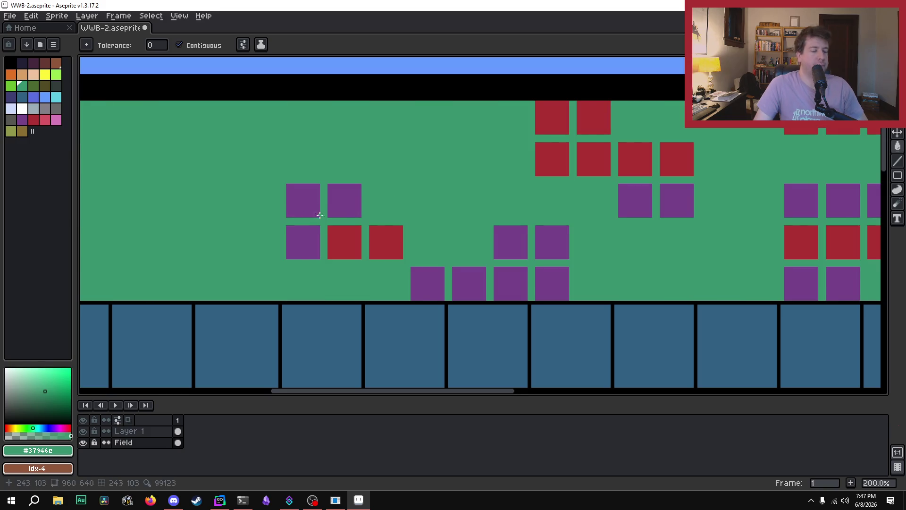
pyautogui.hotkey('ctrl', 'z')
# Recolour the lower purple and red seats green, undoing a fill that flooded the gaps.
pyautogui.click(336, 207)
pyautogui.click(309, 198)
pyautogui.click(307, 231)
pyautogui.click(329, 239)
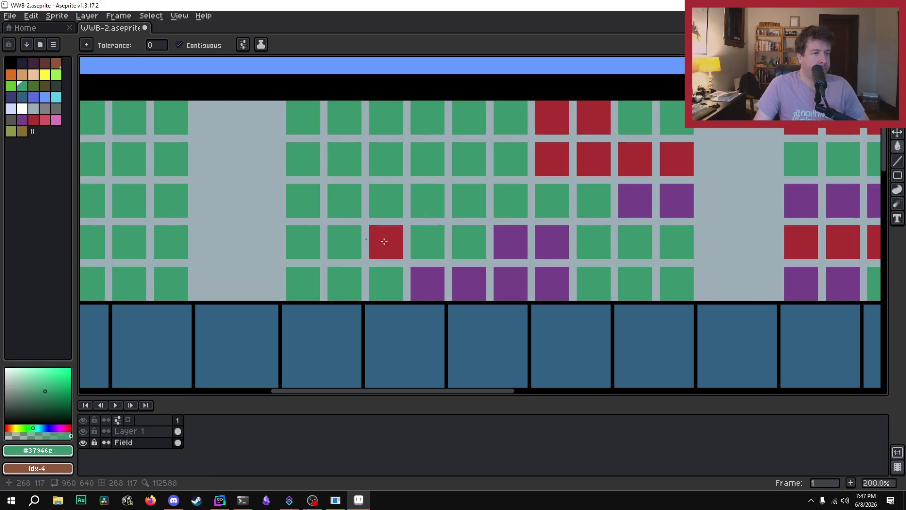
pyautogui.click(372, 240)
pyautogui.click(427, 282)
pyautogui.click(455, 278)
pyautogui.click(524, 257)
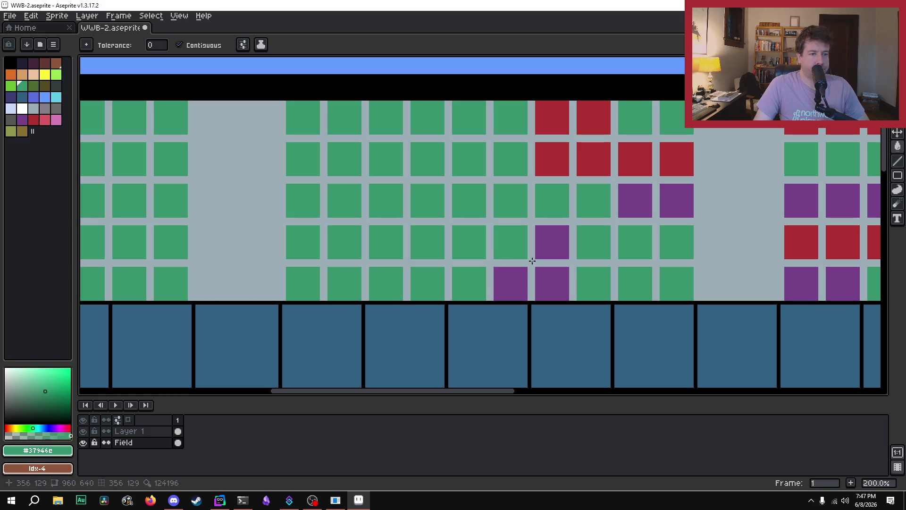
pyautogui.click(532, 261)
pyautogui.hotkey('ctrl', 'z')
# Turn the remaining red and purple seats on the right side green.
pyautogui.click(550, 250)
pyautogui.click(546, 270)
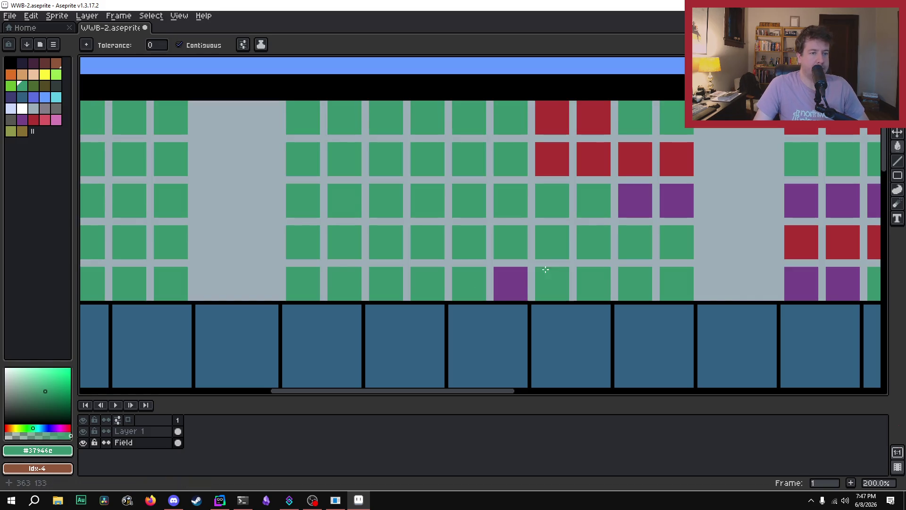
pyautogui.click(519, 279)
pyautogui.click(551, 111)
pyautogui.click(552, 159)
pyautogui.click(592, 118)
pyautogui.click(591, 158)
pyautogui.click(634, 170)
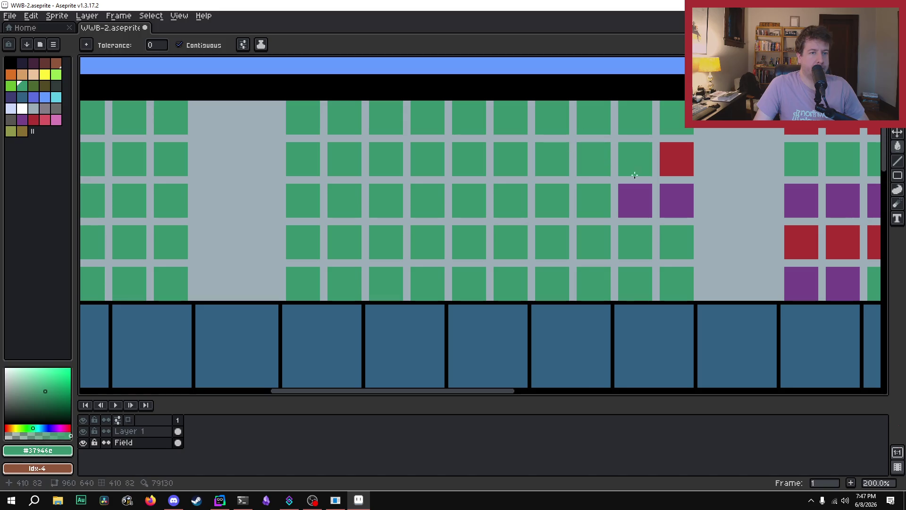
pyautogui.click(636, 200)
pyautogui.click(677, 201)
pyautogui.click(677, 159)
# Pan right and turn the top-row red seats and third-row purple seats green.
pyautogui.moveTo(379, 396); pyautogui.dragTo(542, 364)
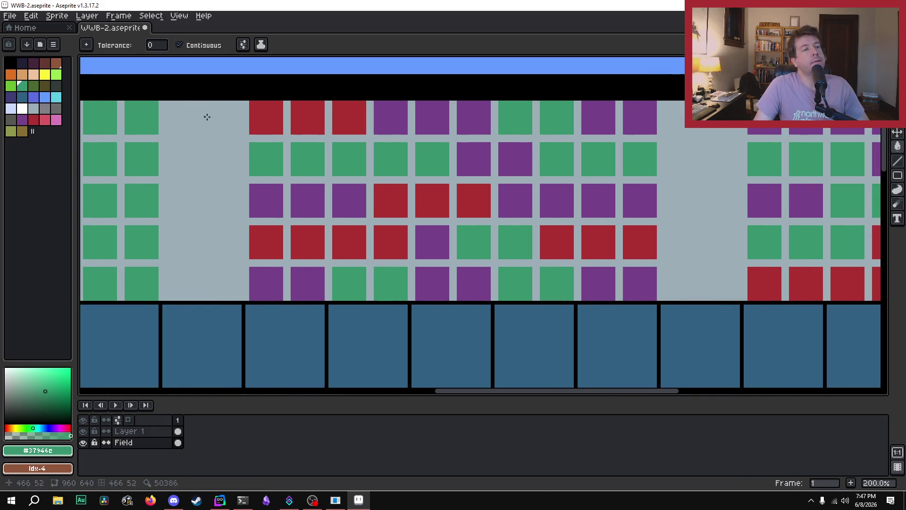
pyautogui.click(267, 124)
pyautogui.click(266, 195)
pyautogui.click(309, 199)
pyautogui.click(335, 197)
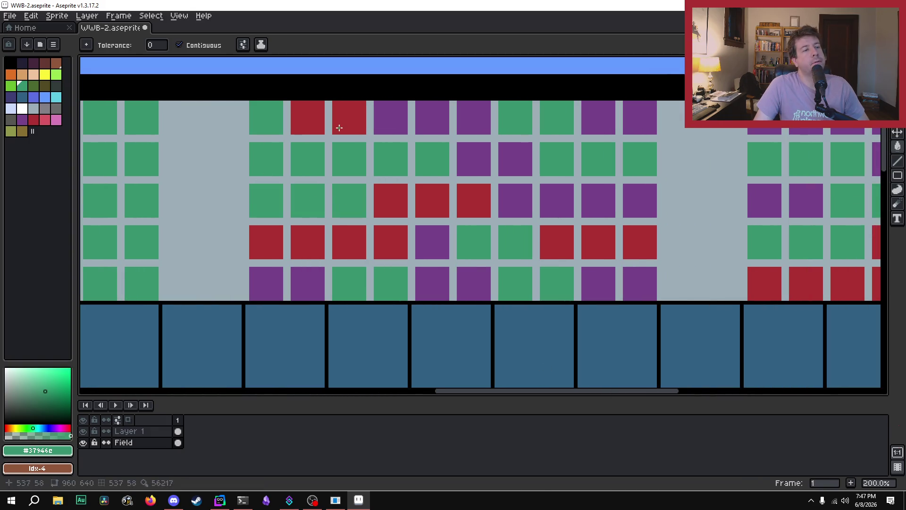
pyautogui.click(338, 123)
pyautogui.click(317, 131)
# Fill the lower-left red and purple seats green, undoing two fills that flooded the gaps.
pyautogui.click(266, 236)
pyautogui.click(263, 279)
pyautogui.click(283, 262)
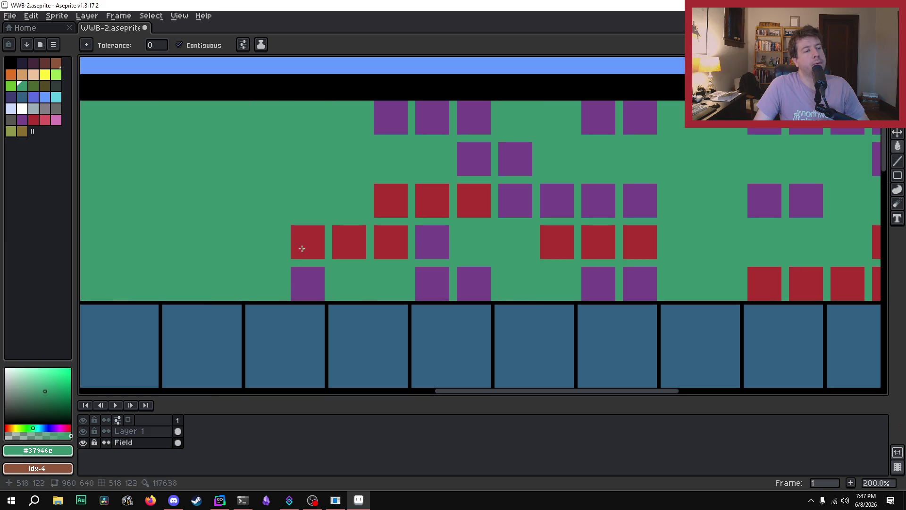
pyautogui.hotkey('ctrl', 'z')
pyautogui.click(307, 243)
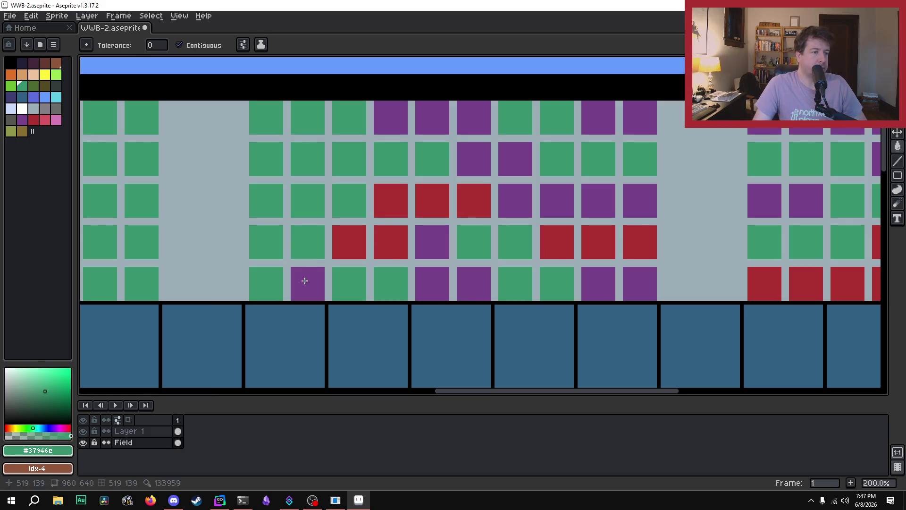
pyautogui.click(304, 279)
pyautogui.click(329, 263)
pyautogui.hotkey('ctrl', 'z')
# Recolour the middle-row red seats and upper purple seats green.
pyautogui.click(355, 246)
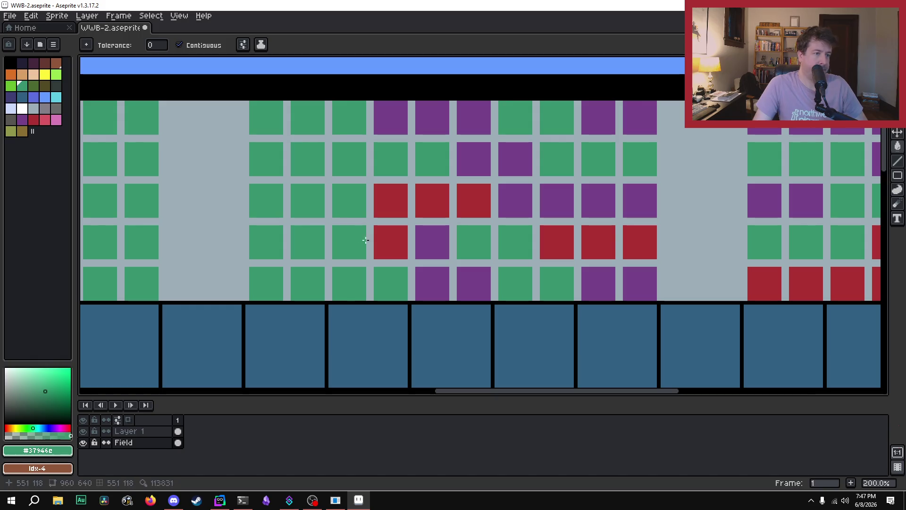
pyautogui.click(391, 238)
pyautogui.click(392, 208)
pyautogui.click(432, 206)
pyautogui.click(476, 205)
pyautogui.click(472, 161)
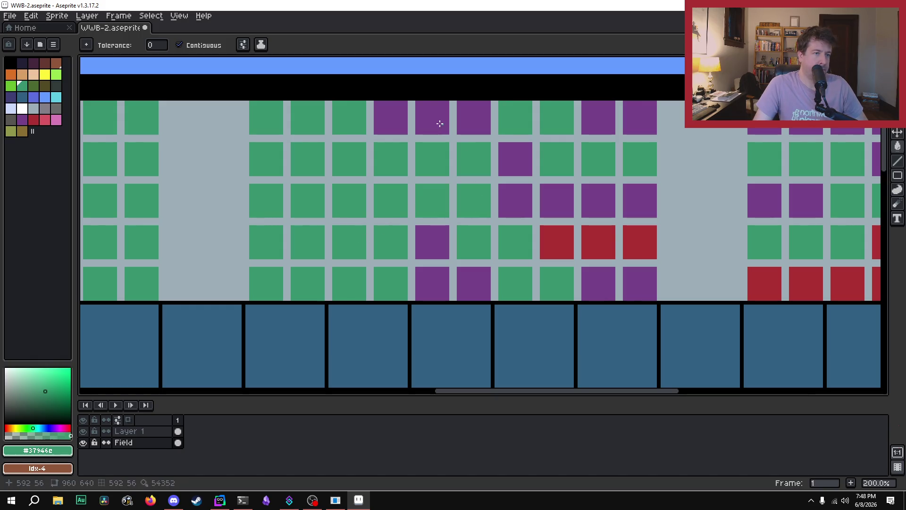
pyautogui.click(432, 122)
pyautogui.click(396, 122)
pyautogui.click(465, 122)
pyautogui.click(505, 167)
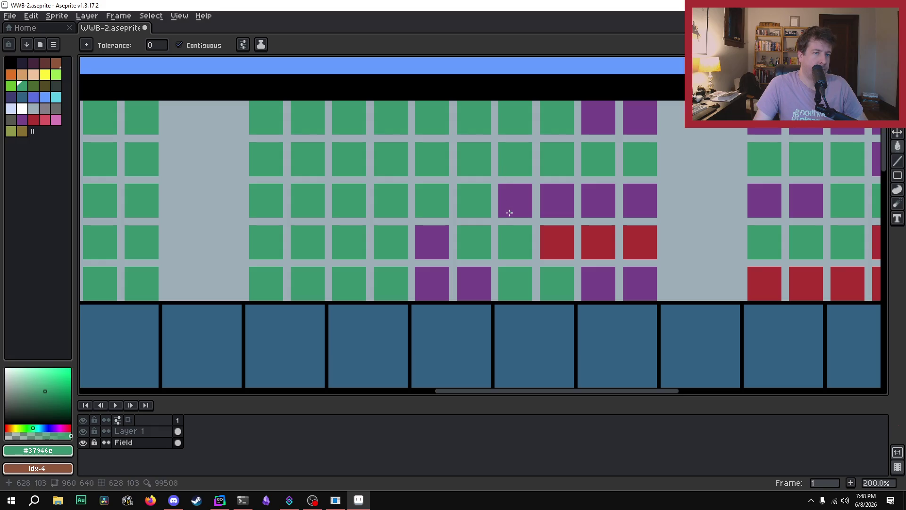
pyautogui.click(509, 211)
# Turn the bottom-row purple and red seats green, undoing a fill that hit the gaps.
pyautogui.click(430, 252)
pyautogui.click(436, 281)
pyautogui.click(476, 281)
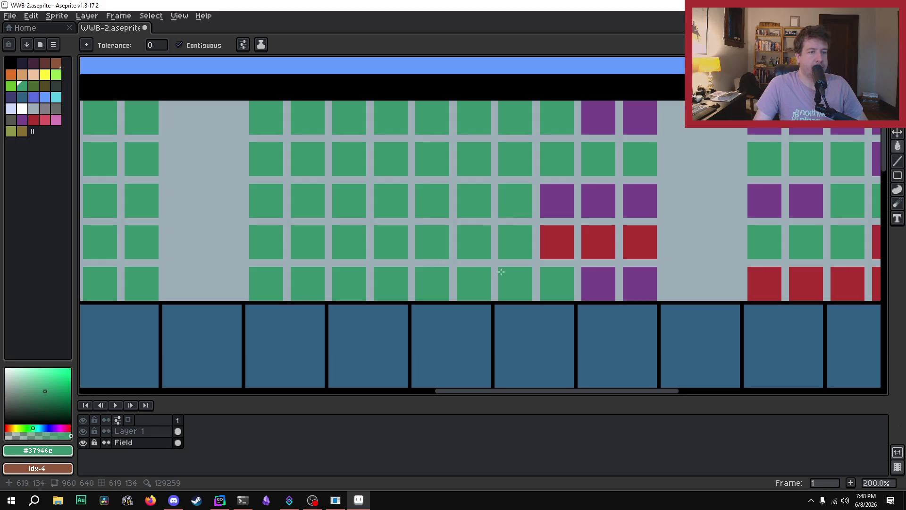
pyautogui.click(604, 278)
pyautogui.click(640, 279)
pyautogui.click(642, 249)
pyautogui.click(585, 244)
pyautogui.click(536, 244)
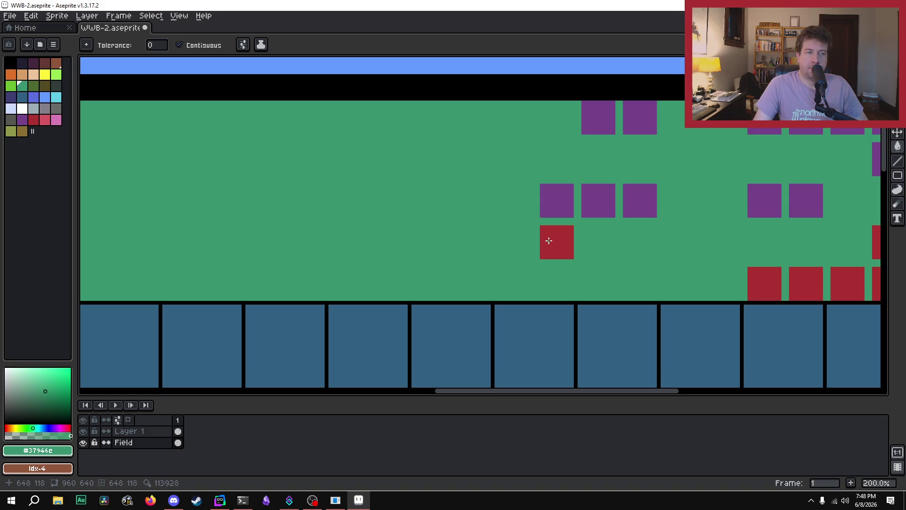
pyautogui.hotkey('ctrl', 'z')
# Fill the remaining right-side seats green, undoing a fill that coloured the black band.
pyautogui.click(547, 234)
pyautogui.click(555, 197)
pyautogui.click(599, 198)
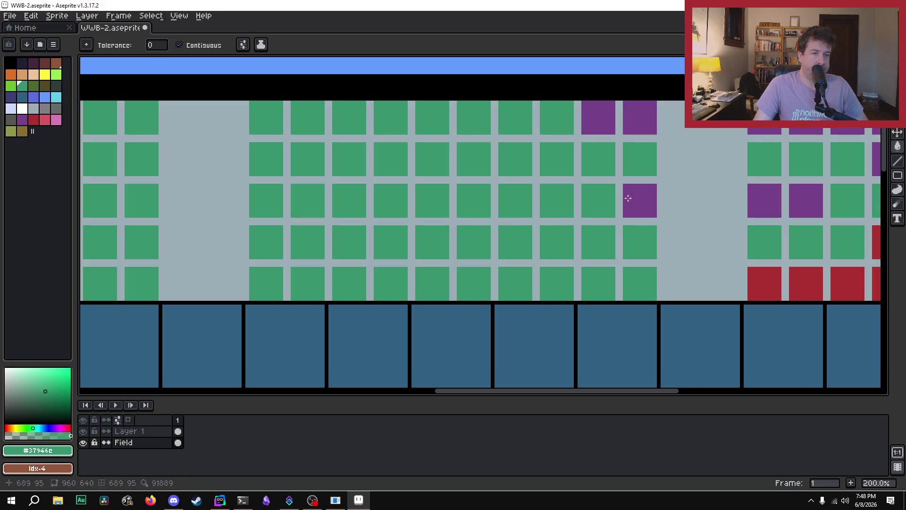
pyautogui.click(636, 198)
pyautogui.click(640, 92)
pyautogui.hotkey('ctrl', 'z')
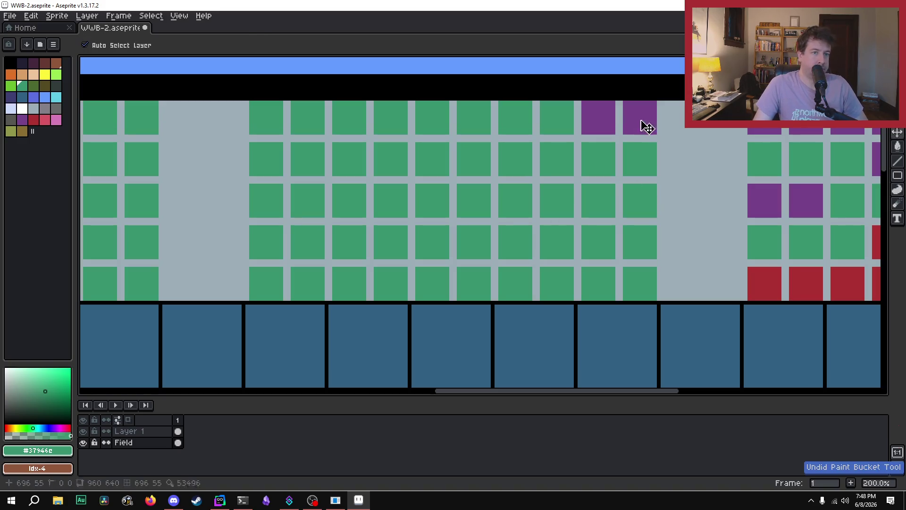
pyautogui.click(637, 120)
pyautogui.click(599, 118)
pyautogui.hscroll(5, 453, 192)
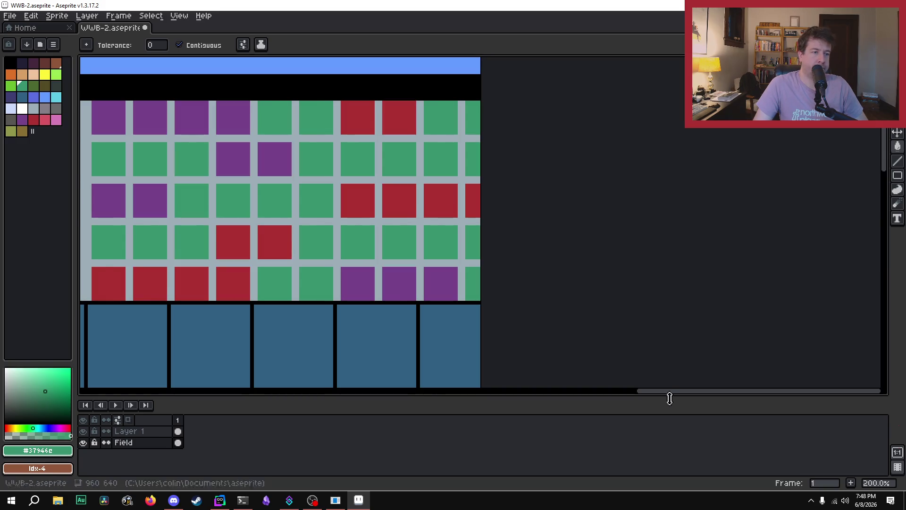
# Pan to the right end and turn the red and purple upper seats green, undoing a gap fill.
pyautogui.moveTo(745, 394); pyautogui.dragTo(678, 392)
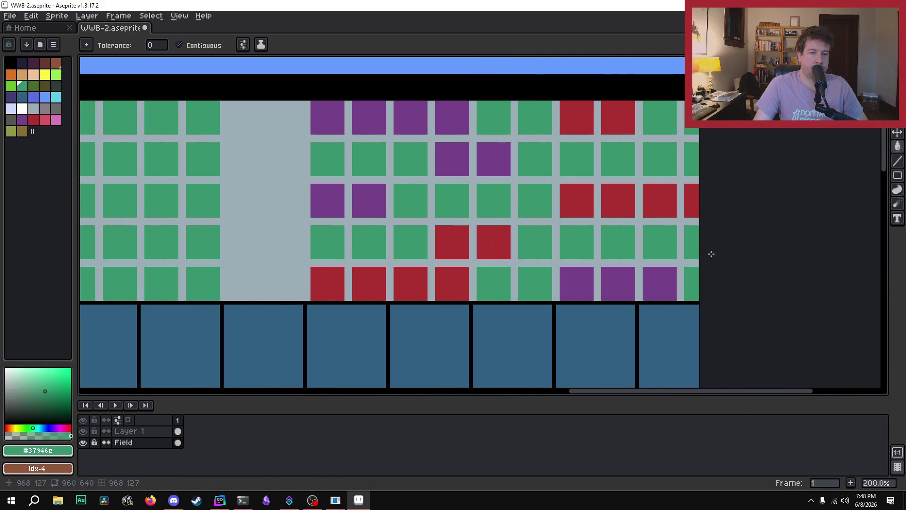
pyautogui.click(684, 209)
pyautogui.click(660, 197)
pyautogui.click(615, 118)
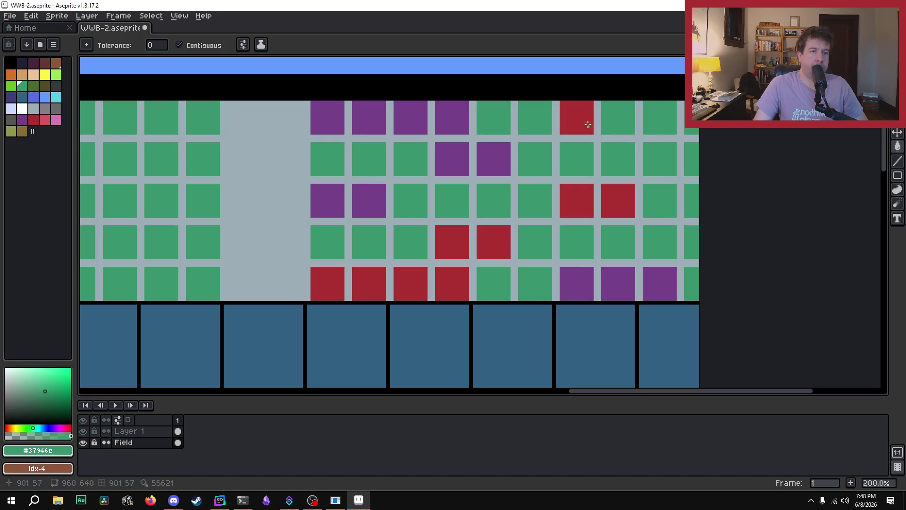
pyautogui.click(583, 121)
pyautogui.click(570, 189)
pyautogui.click(616, 199)
pyautogui.click(491, 158)
pyautogui.click(452, 158)
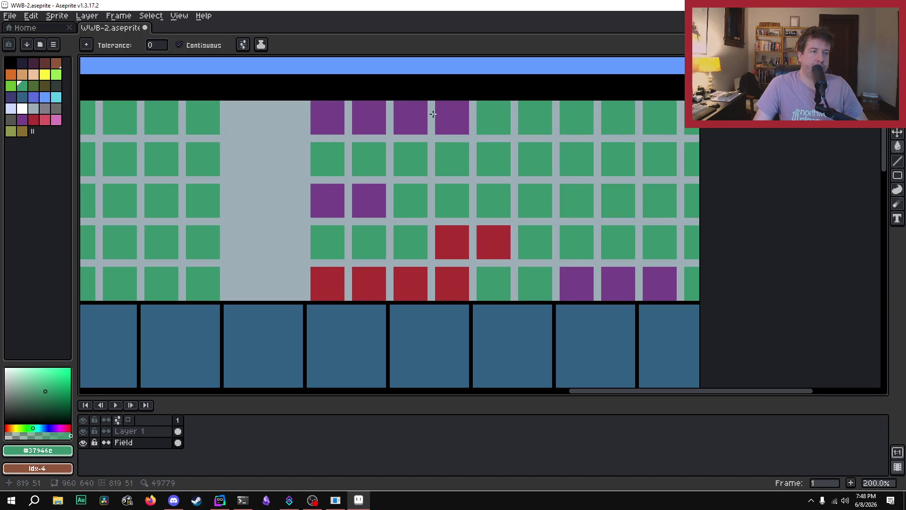
pyautogui.click(431, 114)
pyautogui.hotkey('ctrl', 'z')
# Recolour the purple seats on the left and in the top row green.
pyautogui.click(317, 116)
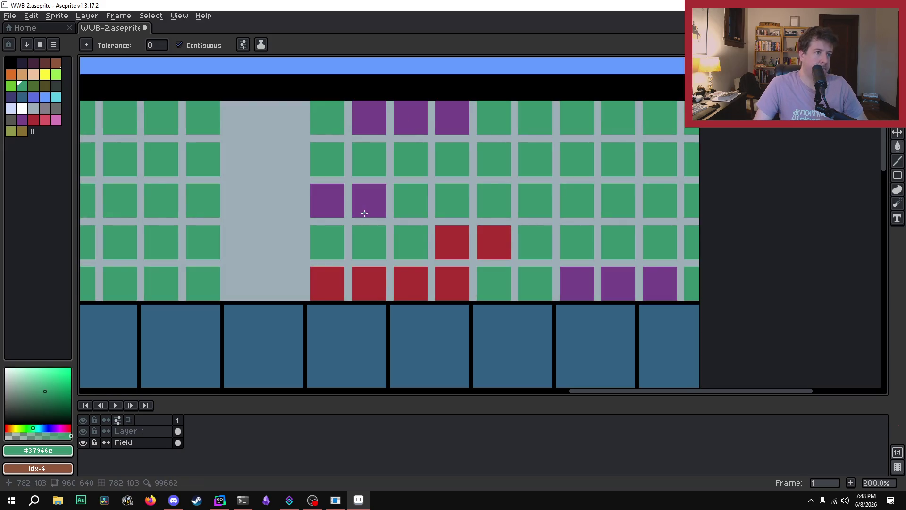
pyautogui.click(364, 208)
pyautogui.click(370, 125)
pyautogui.click(319, 200)
pyautogui.click(419, 114)
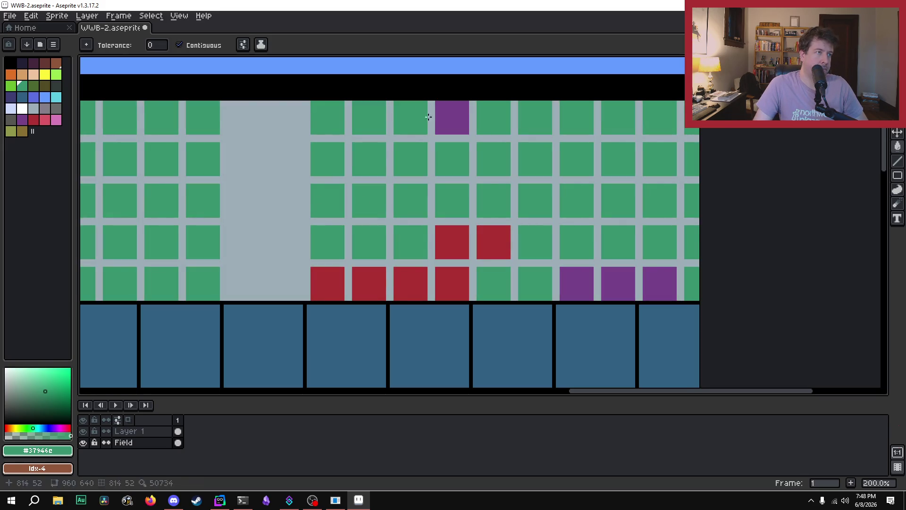
pyautogui.click(448, 115)
# Turn the red lower and bottom-row seats green, undoing a fill that hit the gaps.
pyautogui.click(455, 240)
pyautogui.click(444, 279)
pyautogui.click(425, 277)
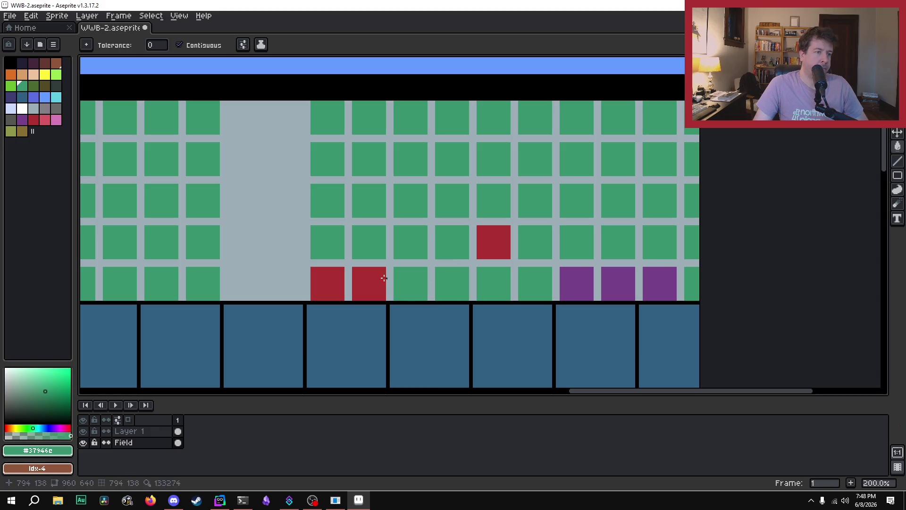
pyautogui.click(373, 278)
pyautogui.click(329, 282)
pyautogui.click(500, 254)
pyautogui.click(501, 258)
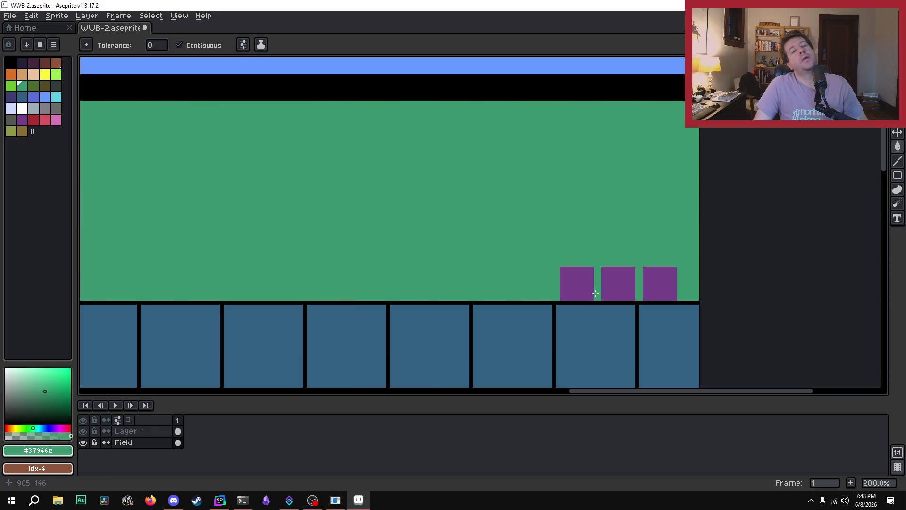
pyautogui.hotkey('ctrl', 'z')
# Fill the last three purple seats green and zoom out to check the stands.
pyautogui.click(588, 288)
pyautogui.click(610, 286)
pyautogui.click(655, 274)
pyautogui.scroll(-1, 534, 311)
pyautogui.scroll(1, 530, 315)
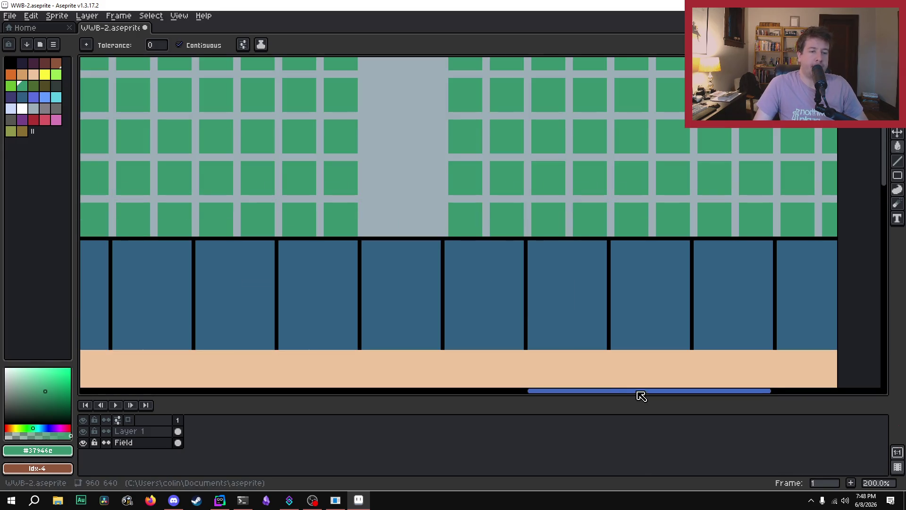
pyautogui.moveTo(641, 391); pyautogui.dragTo(536, 391)
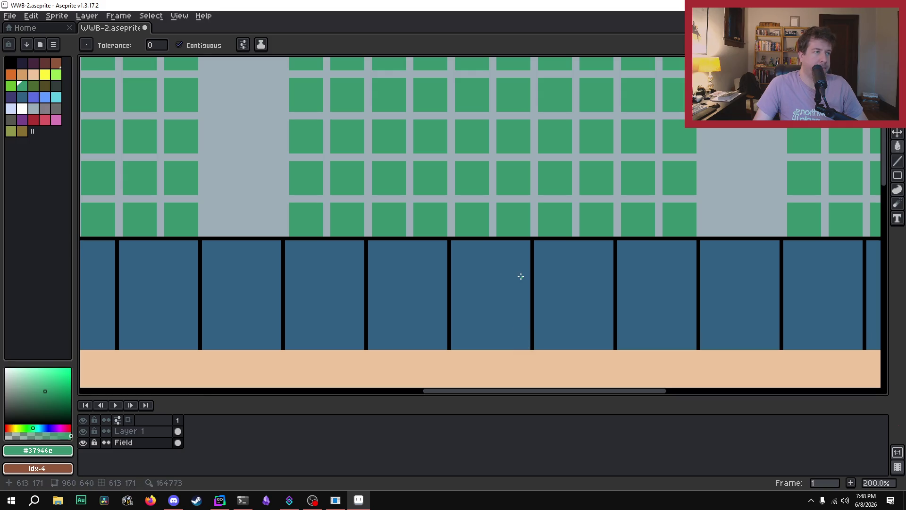
pyautogui.scroll(-2, 516, 283)
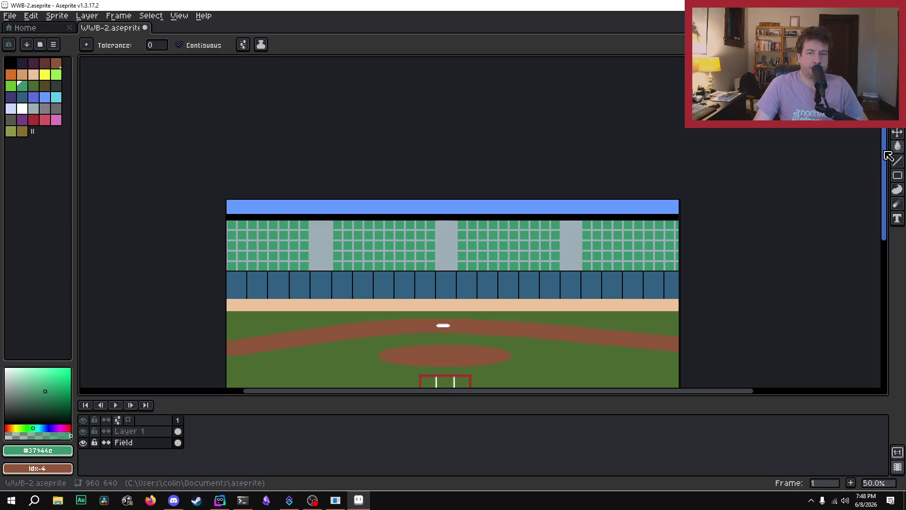
# Switch to Layer 1 and mark out a text area from the stands to the mound.
pyautogui.scroll(-3, 870, 189)
pyautogui.click(146, 431)
pyautogui.click(900, 220)
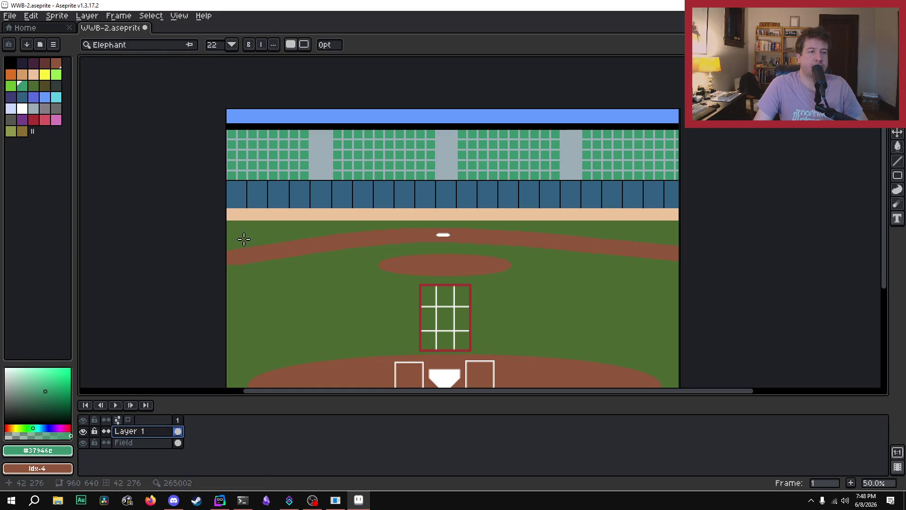
pyautogui.moveTo(349, 184)
pyautogui.mouseDown()
pyautogui.moveTo(581, 263)
pyautogui.moveTo(542, 270)
pyautogui.mouseUp()
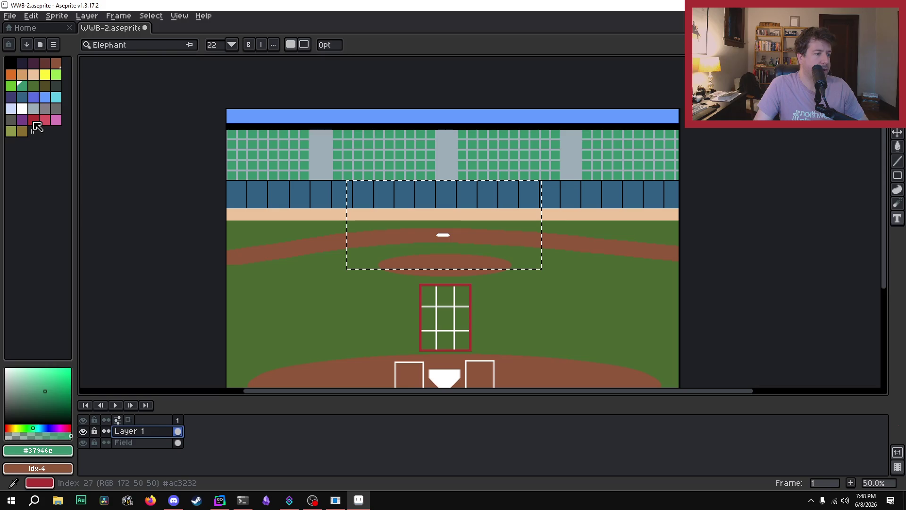
# Choose red #ac3232 as the drawing colour and undo the accidental grid box nudge.
pyautogui.click(34, 121)
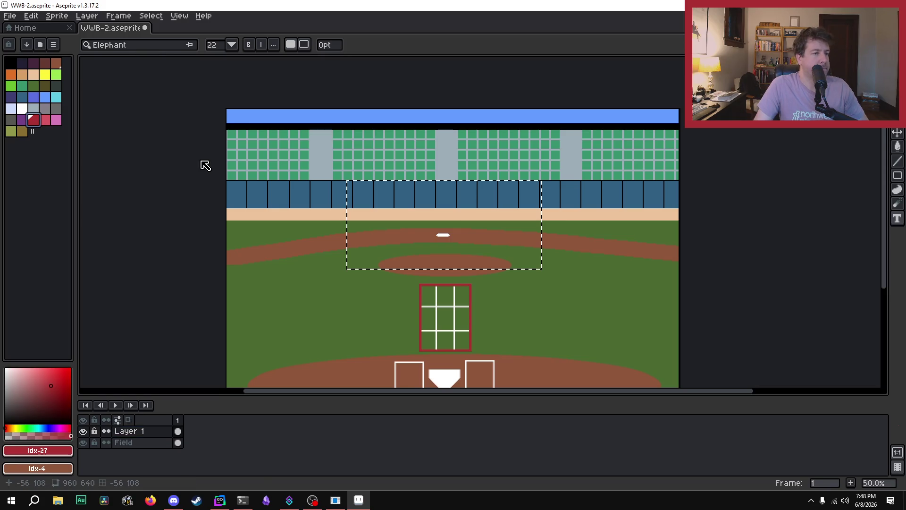
pyautogui.hotkey('ctrl', 'z')
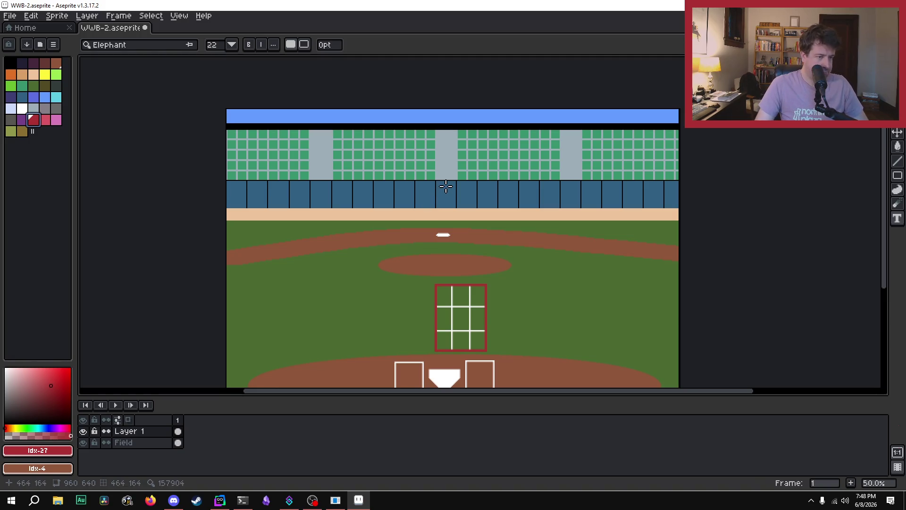
pyautogui.press('ctrl')
pyautogui.hotkey('ctrl', 'y')
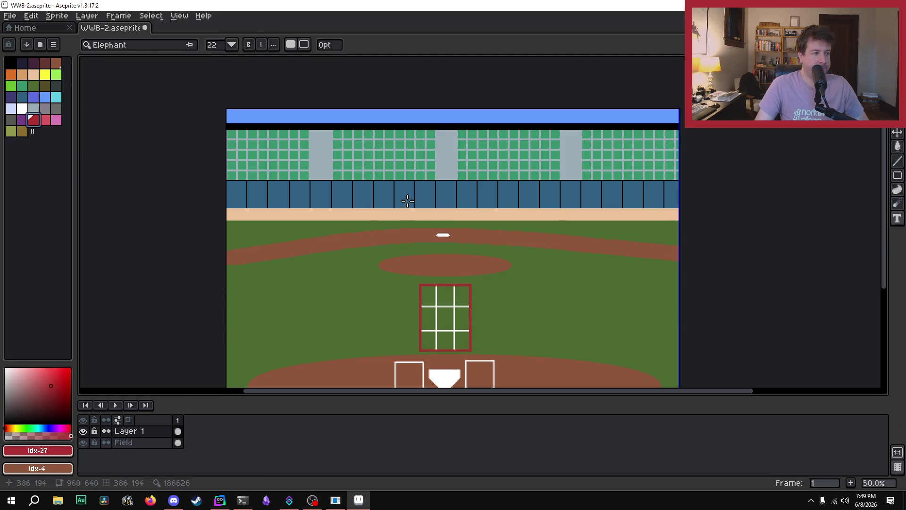
# Drag a text box across the blue wall, add '!!' for HOME RUN!!!, and set font size 90.
pyautogui.moveTo(355, 171)
pyautogui.mouseDown()
pyautogui.moveTo(571, 263)
pyautogui.moveTo(548, 275)
pyautogui.mouseUp()
pyautogui.write('HOME RUN')
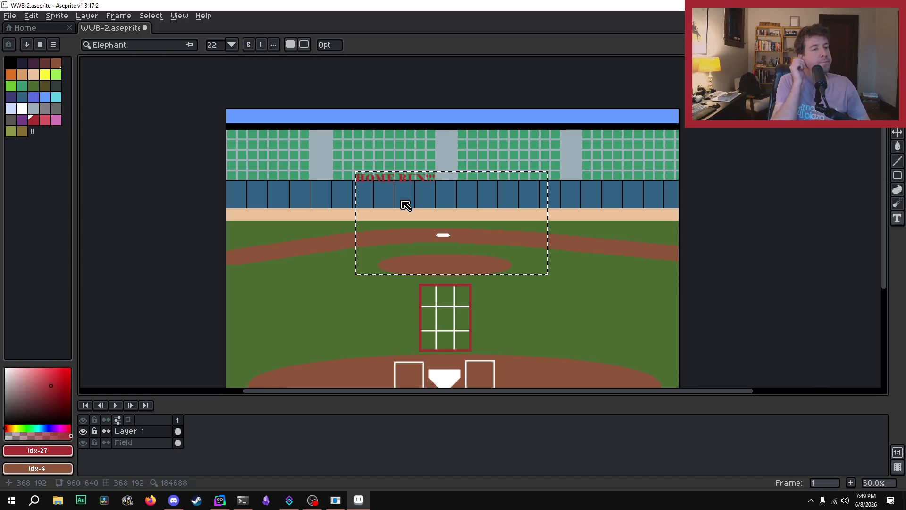
pyautogui.write('!!!')
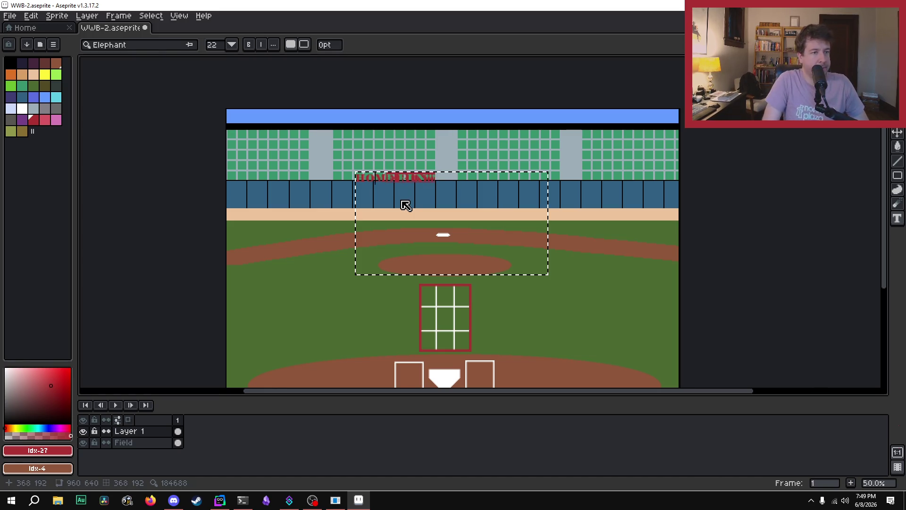
pyautogui.click(220, 46)
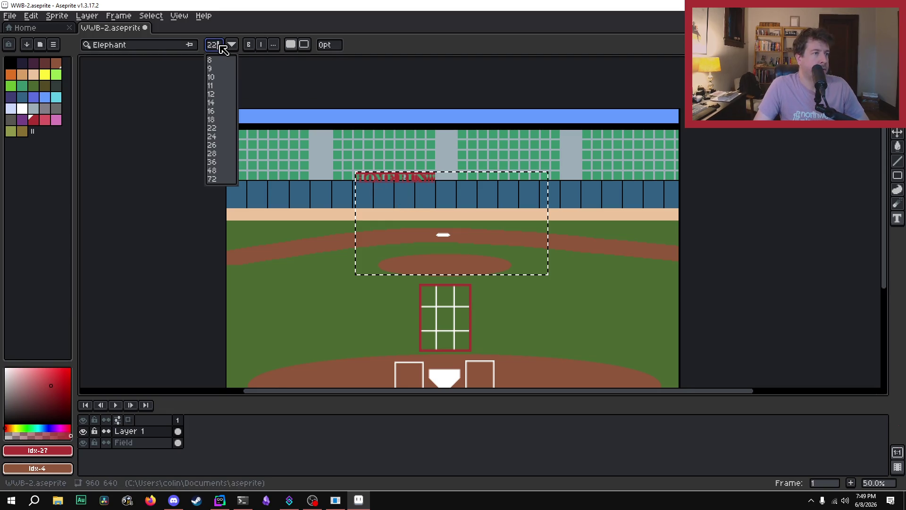
pyautogui.click(214, 179)
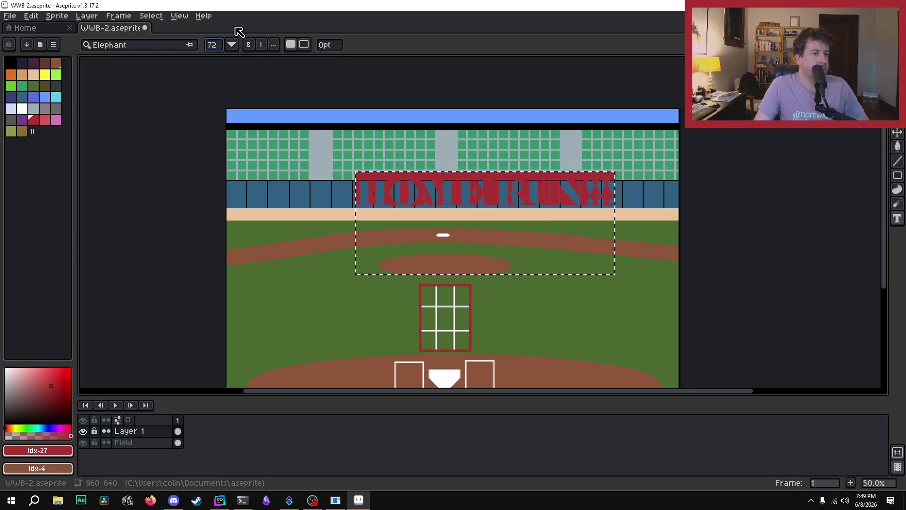
pyautogui.write('100')
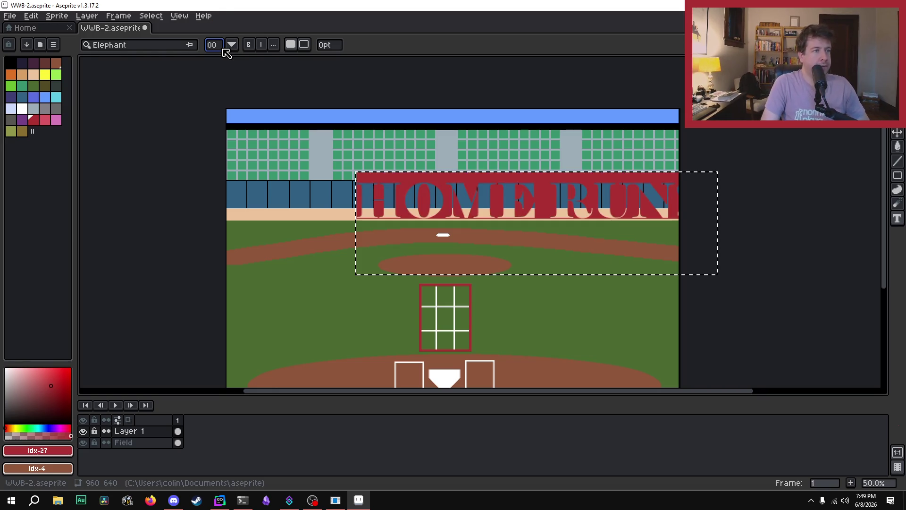
pyautogui.press('BackSpace')
pyautogui.press('BackSpace')
pyautogui.press('BackSpace')
pyautogui.write('90')
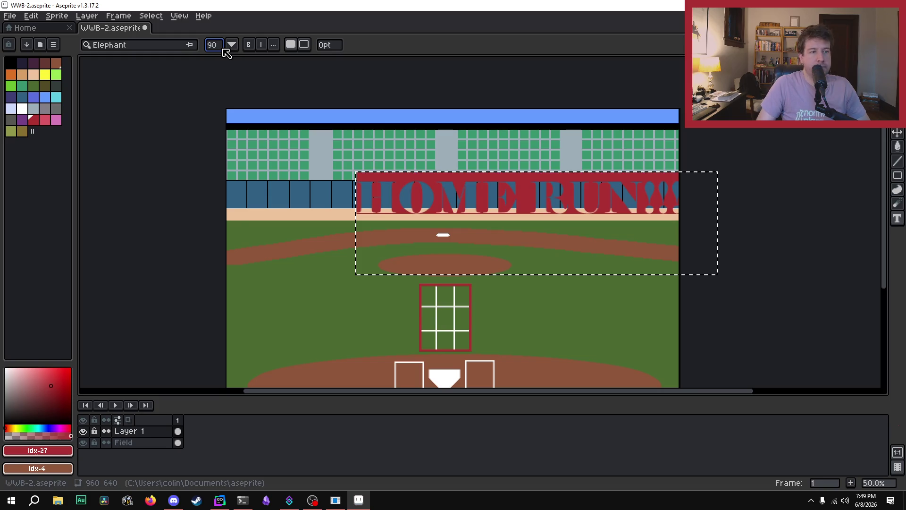
# Shift the HOME RUN!!! text further left and select its characters.
pyautogui.moveTo(693, 177); pyautogui.dragTo(621, 186)
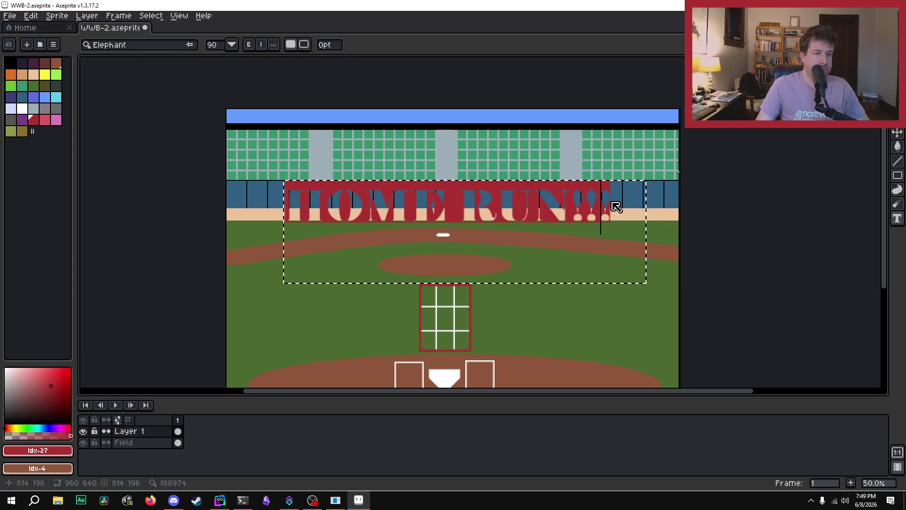
pyautogui.click(621, 207)
pyautogui.press('Left')
pyautogui.press('Left')
pyautogui.press('Left')
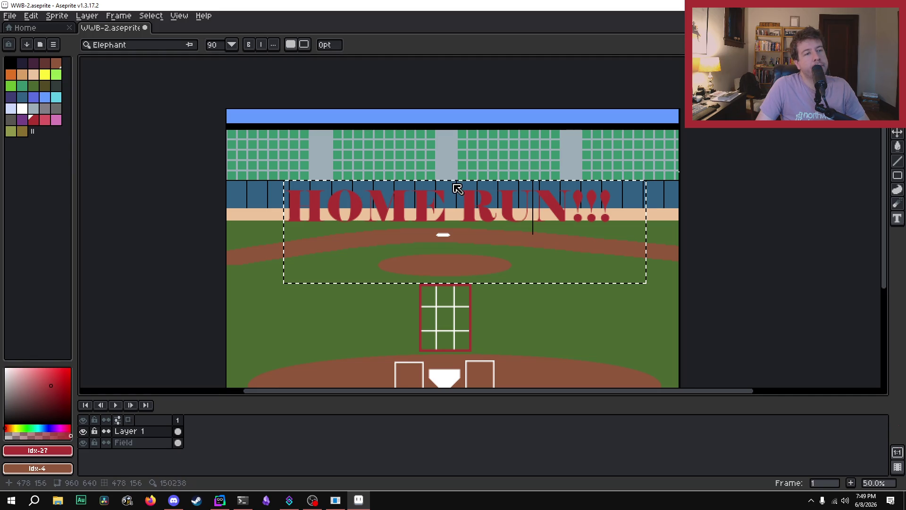
pyautogui.press('Left')
pyautogui.press('Left')
pyautogui.press('Left')
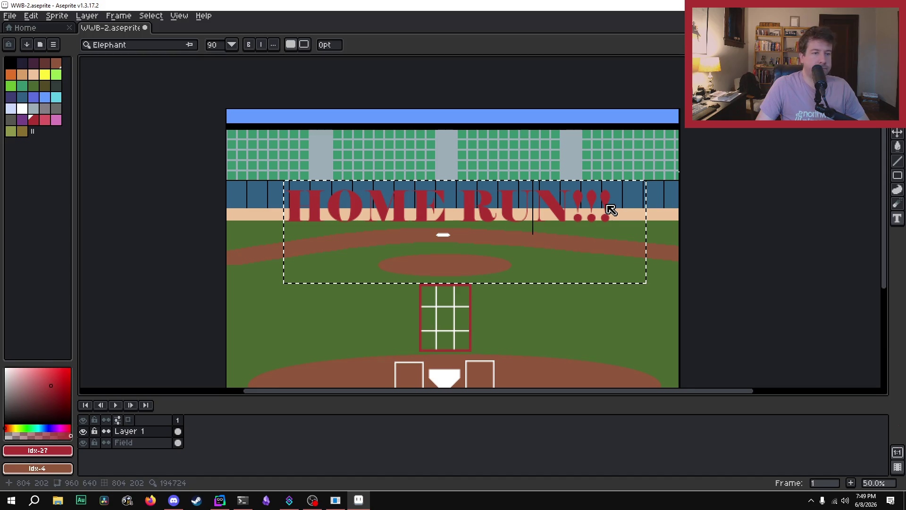
pyautogui.press('Left')
pyautogui.press('Left')
pyautogui.press('Left')
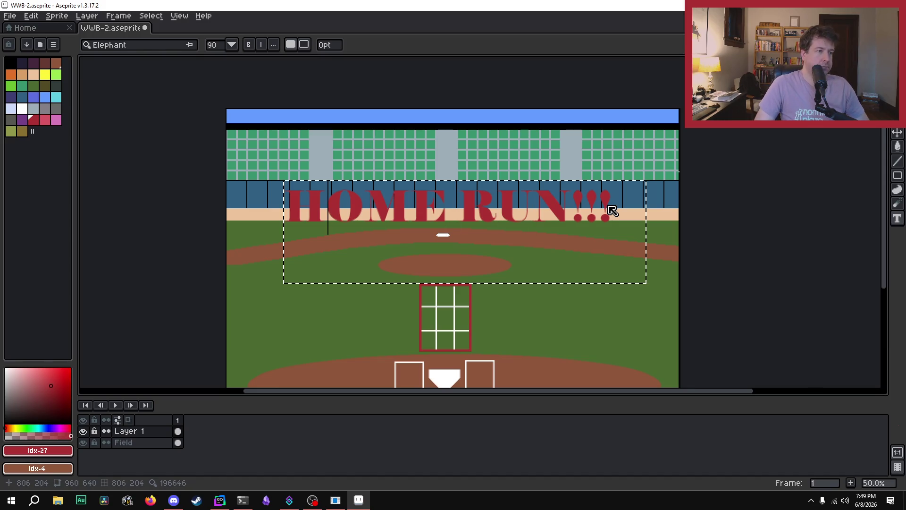
pyautogui.press('Home')
pyautogui.hotkey('shift', 'Right')
pyautogui.hotkey('shift', 'Right')
pyautogui.hotkey('shift', 'Right')
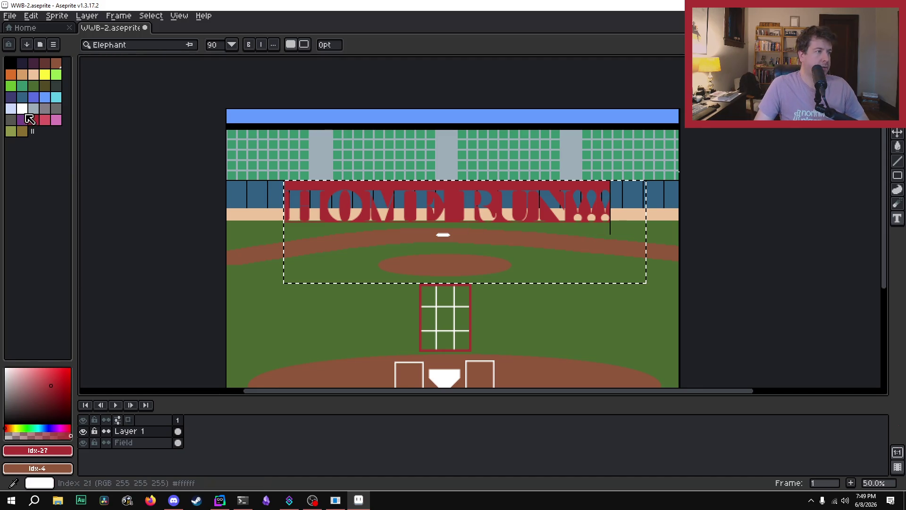
# Make the banner white, commit it higher over the green seats, then try an outlined grey-blue style.
pyautogui.click(22, 110)
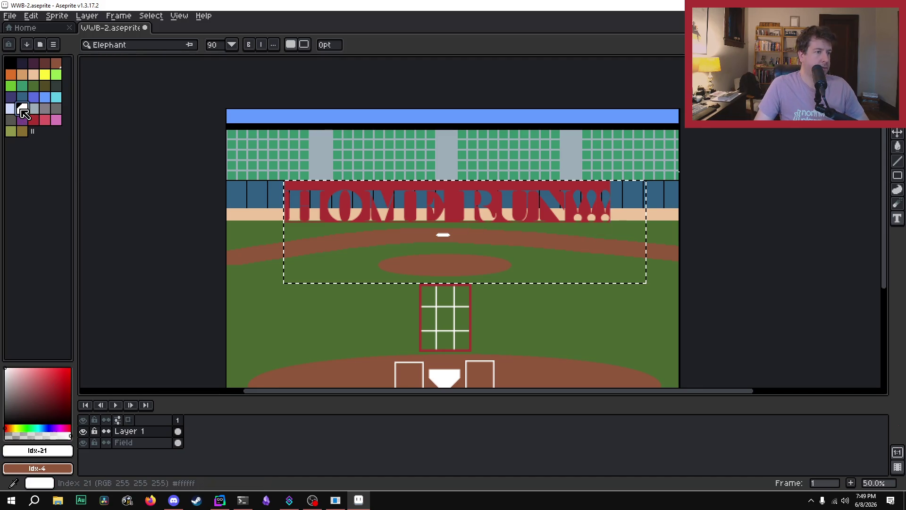
pyautogui.click(626, 197)
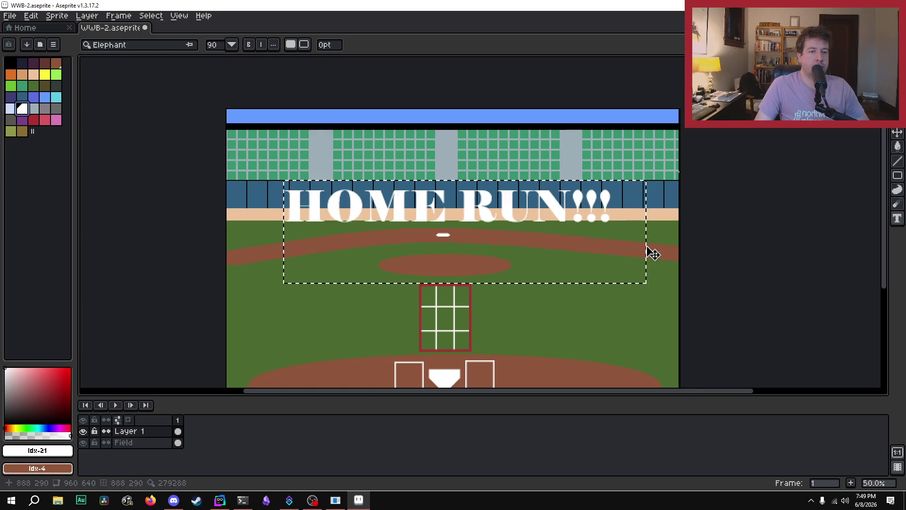
pyautogui.moveTo(653, 255)
pyautogui.mouseDown()
pyautogui.moveTo(654, 210)
pyautogui.moveTo(640, 206)
pyautogui.mouseUp()
pyautogui.click(636, 310)
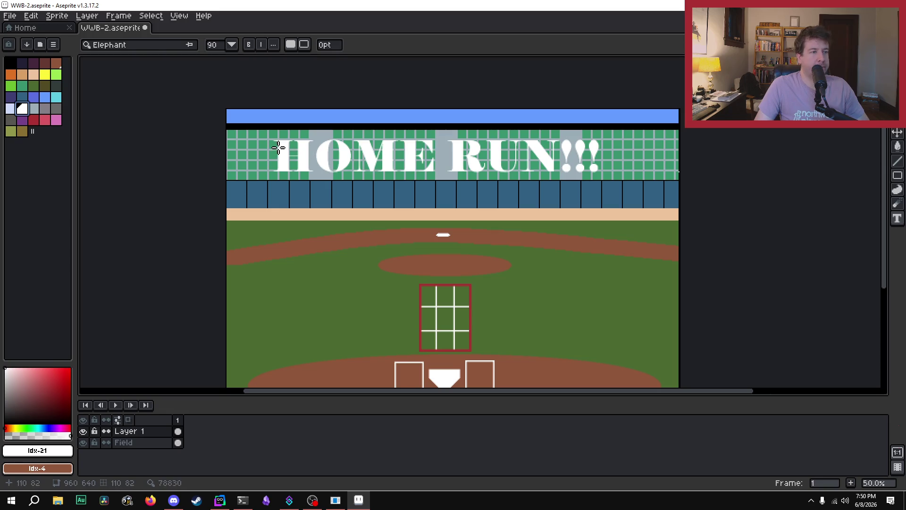
pyautogui.click(304, 46)
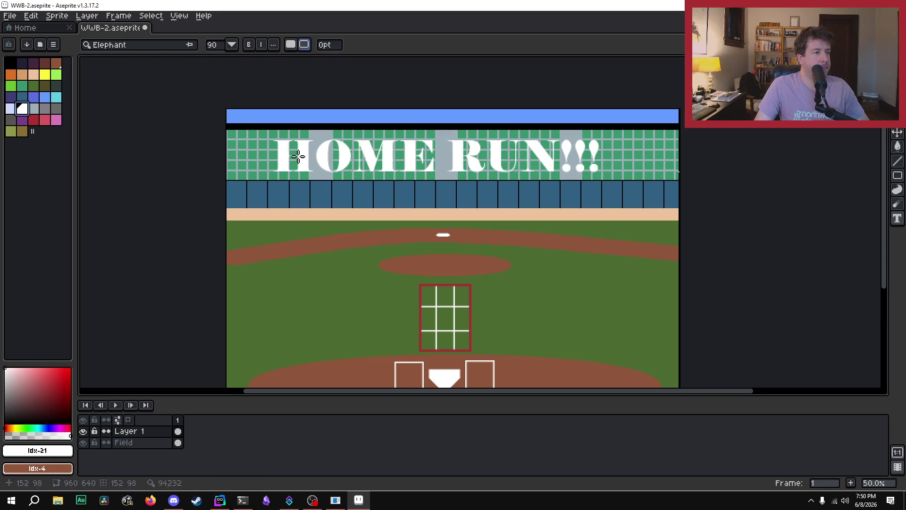
pyautogui.click(33, 108)
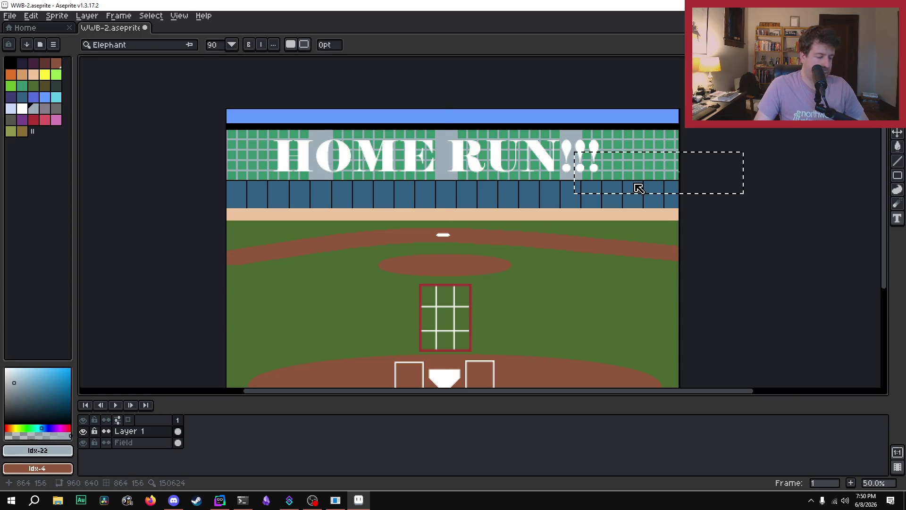
# Undo the HOME RUN!!! banner and cancel a stray text box on the field.
pyautogui.hotkey('ctrl', 'z')
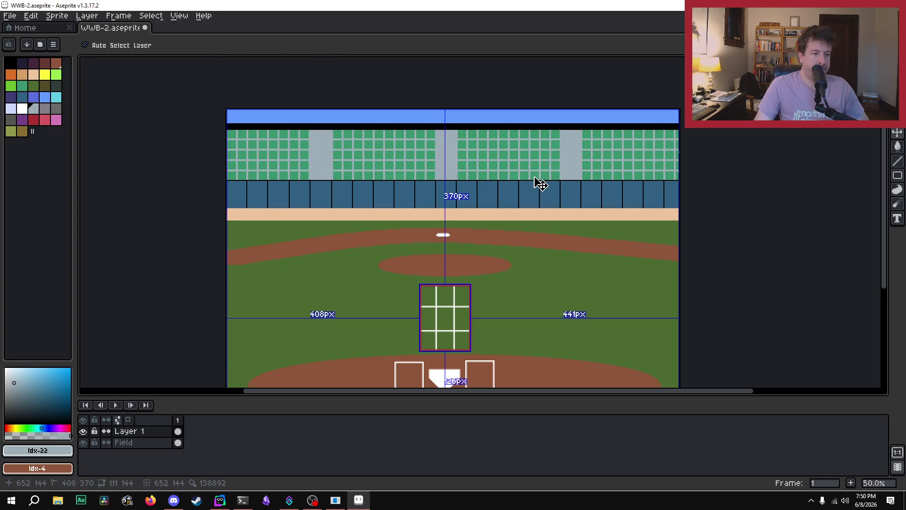
pyautogui.press('t')
pyautogui.click(565, 262)
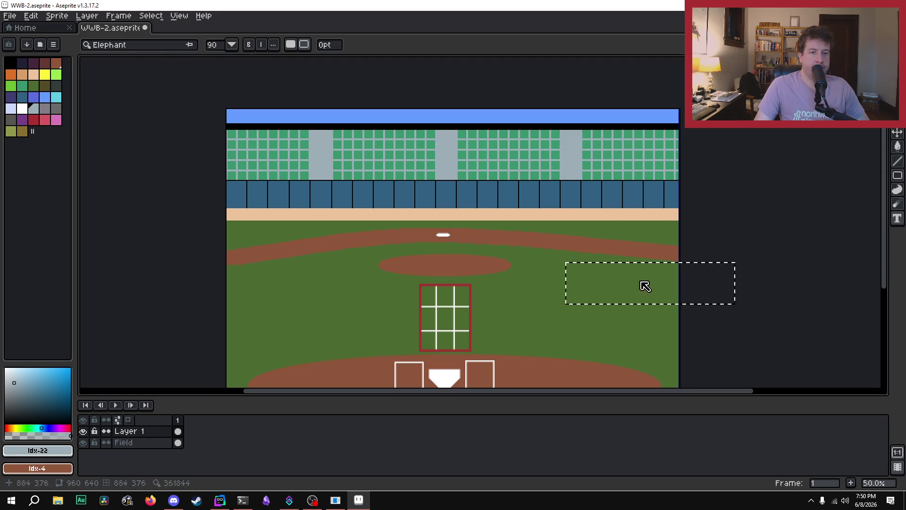
pyautogui.press('Escape')
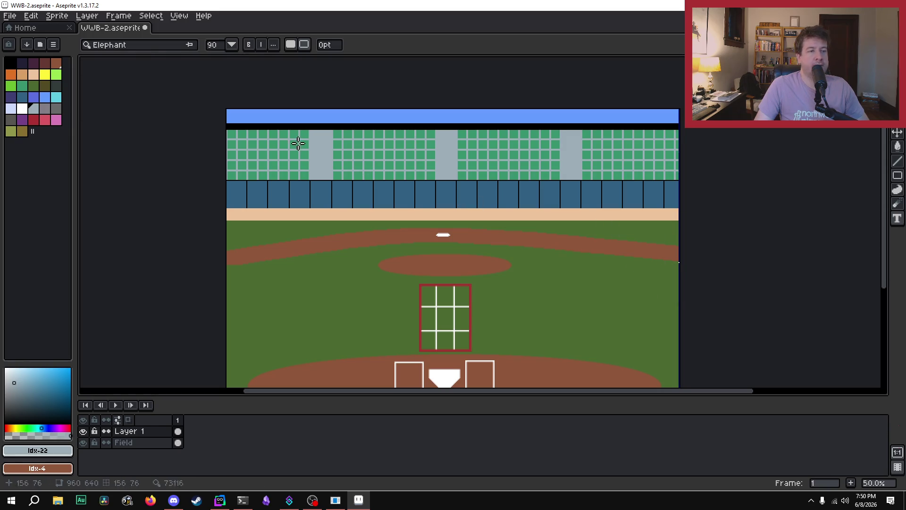
# Start a white filled text box across the stands, type 'Home', then erase and cancel it.
pyautogui.moveTo(262, 128)
pyautogui.mouseDown()
pyautogui.moveTo(647, 213)
pyautogui.moveTo(623, 217)
pyautogui.moveTo(623, 208)
pyautogui.mouseUp()
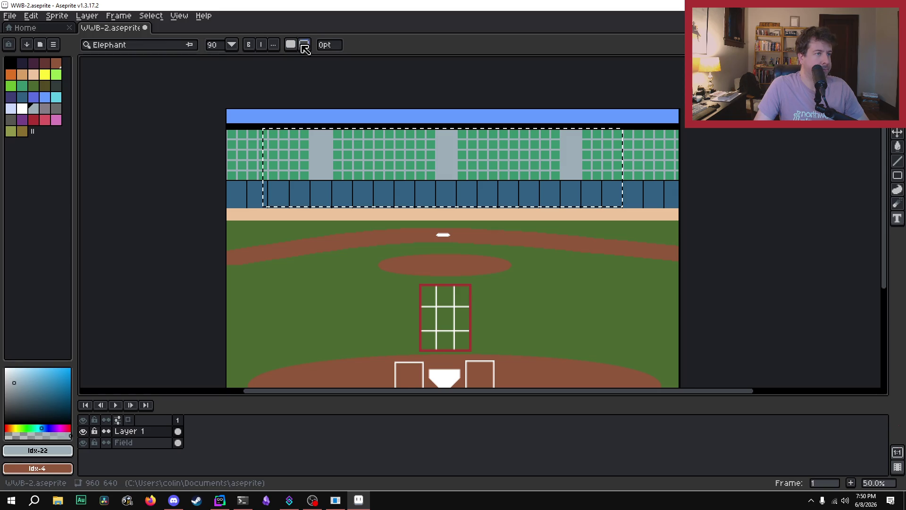
pyautogui.click(23, 108)
pyautogui.click(291, 44)
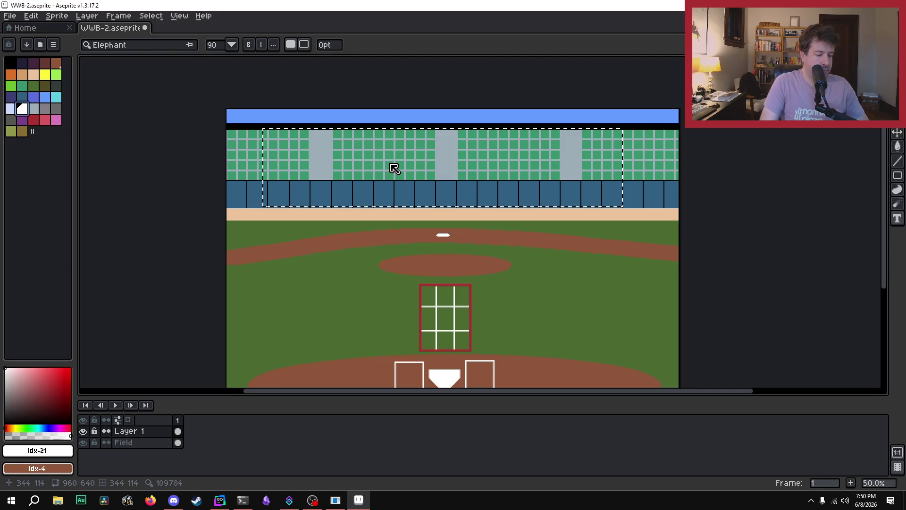
pyautogui.write('Home')
pyautogui.press('BackSpace')
pyautogui.press('BackSpace')
pyautogui.press('BackSpace')
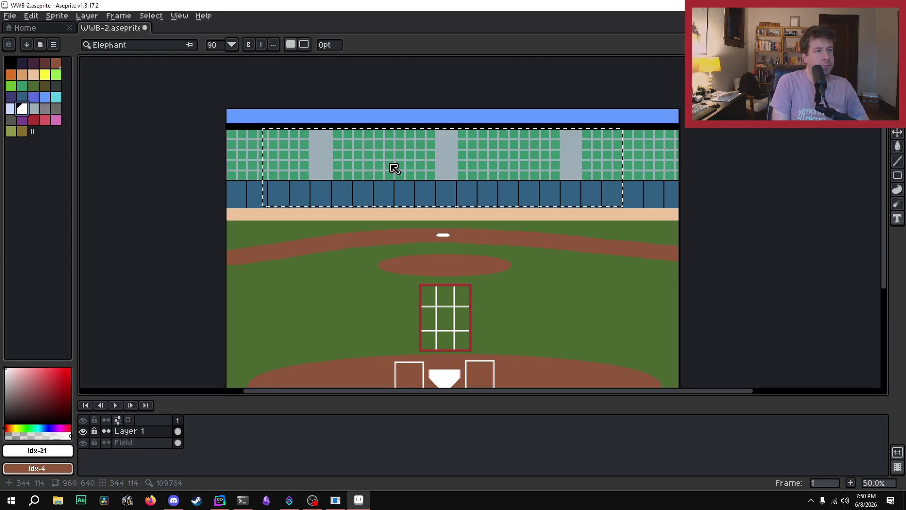
pyautogui.press('Escape')
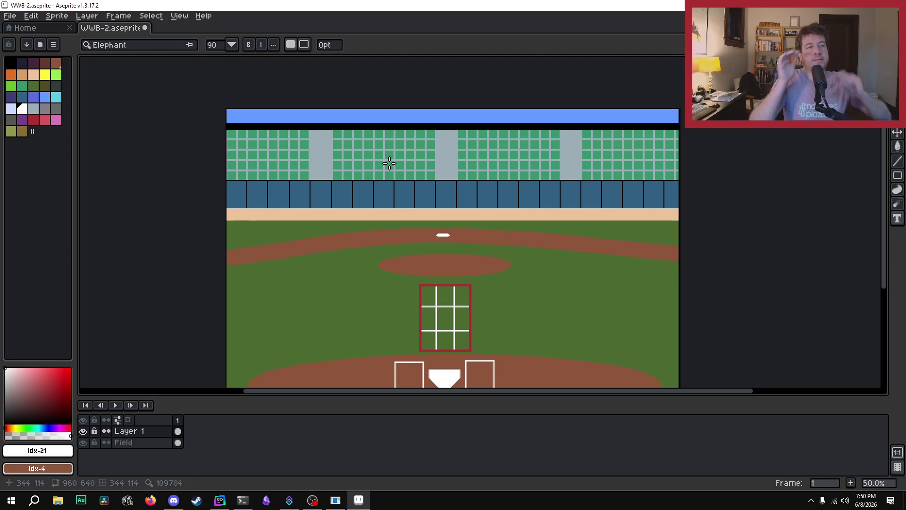
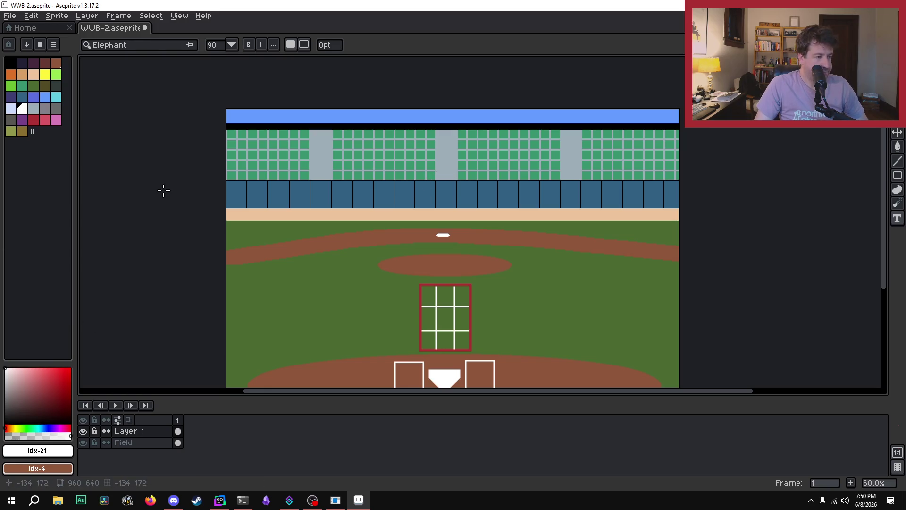
# Save the stadium artwork in Aseprite.
pyautogui.hotkey('ctrl', 's')
pyautogui.click(9, 24)
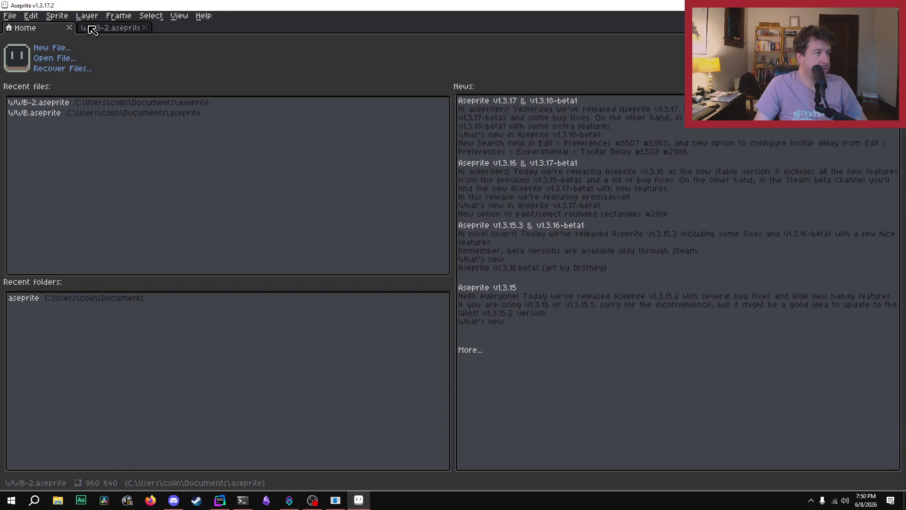
pyautogui.click(95, 28)
# Export a flattened copy named Background-W.png, accepting the layers warning.
pyautogui.click(9, 16)
pyautogui.moveTo(63, 109)
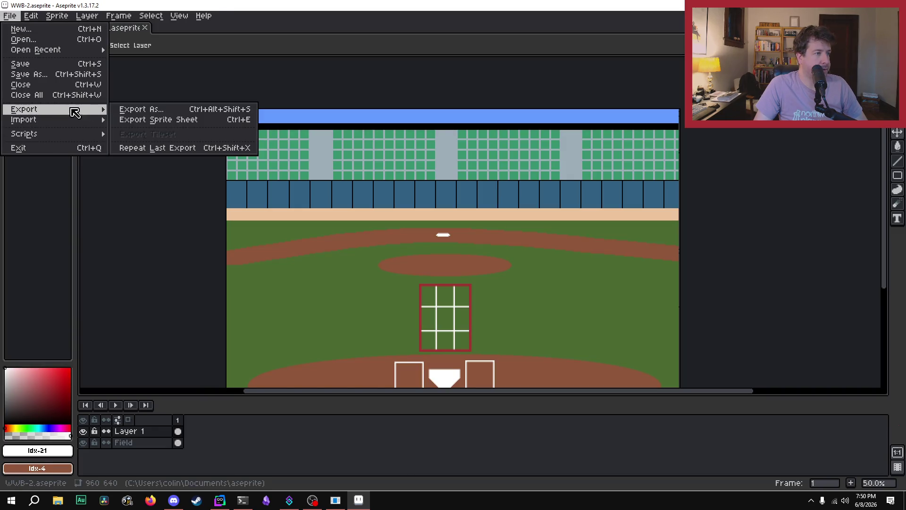
pyautogui.click(150, 107)
pyautogui.click(276, 95)
pyautogui.press('BackSpace')
pyautogui.press('BackSpace')
pyautogui.press('BackSpace')
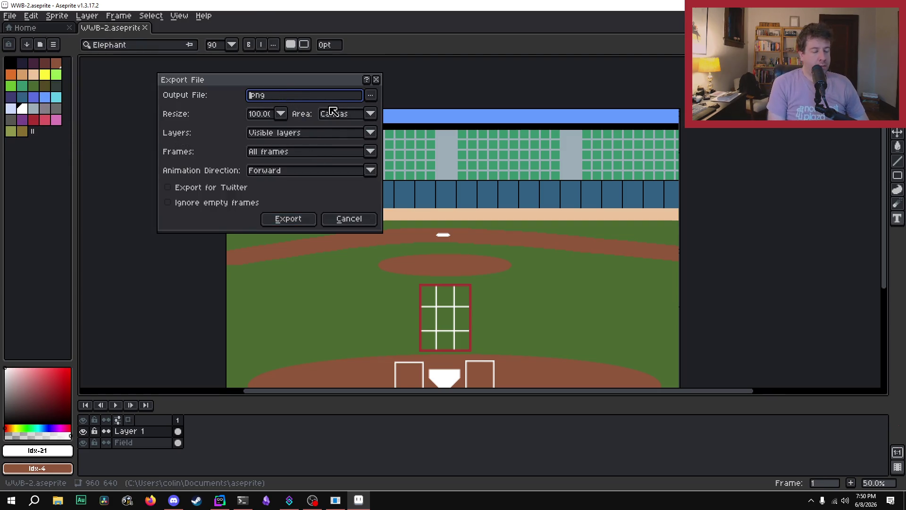
pyautogui.write('Bas')
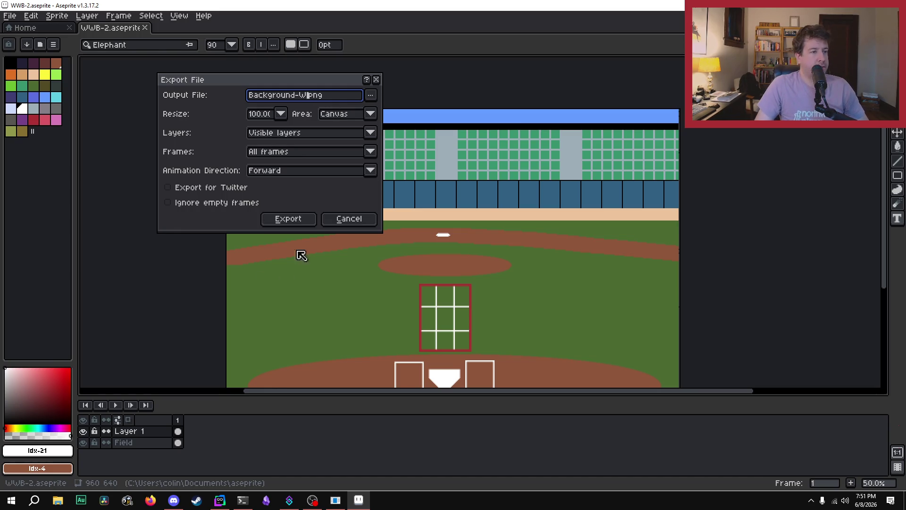
pyautogui.click(304, 218)
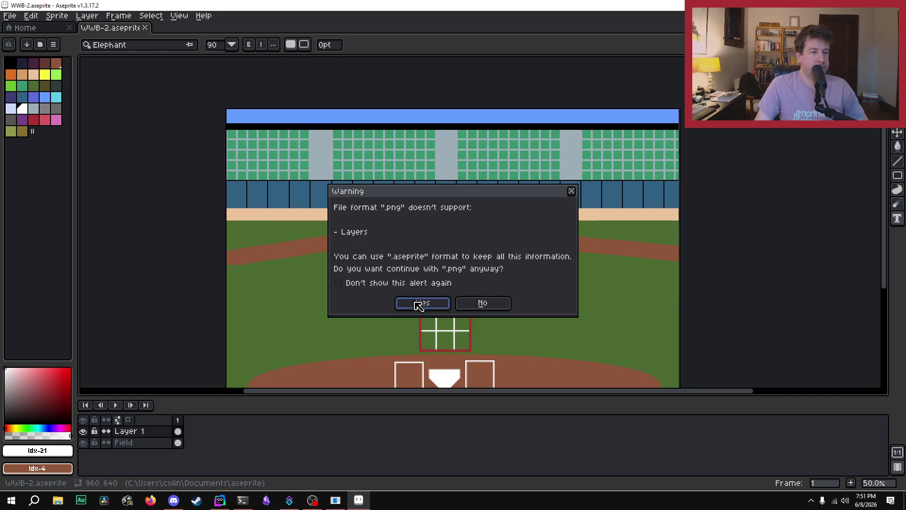
pyautogui.click(418, 305)
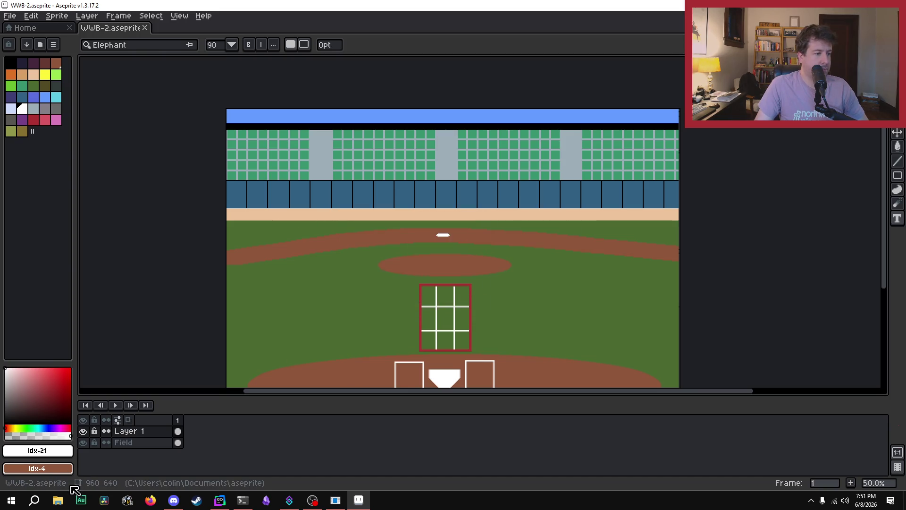
pyautogui.click(57, 500)
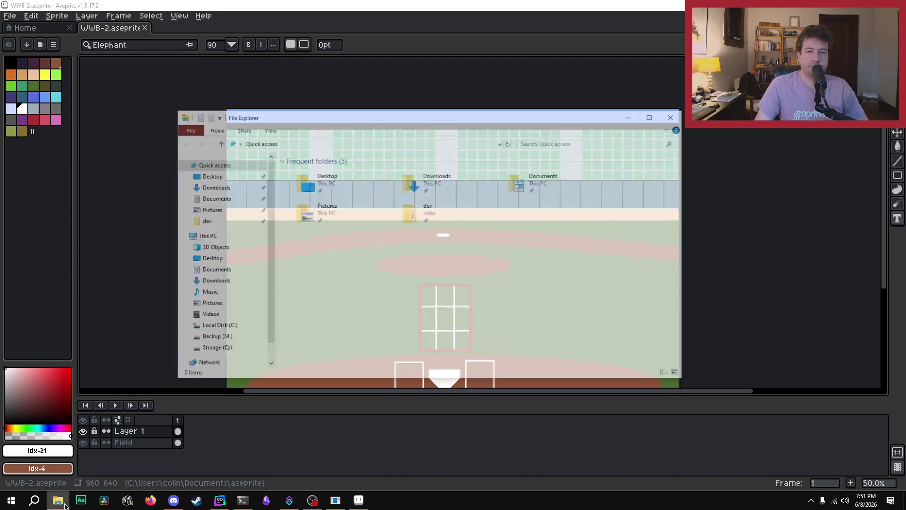
# Browse File Explorer to Documents > aseprite, where Background-W.png is saved.
pyautogui.click(213, 270)
pyautogui.doubleClick(337, 178)
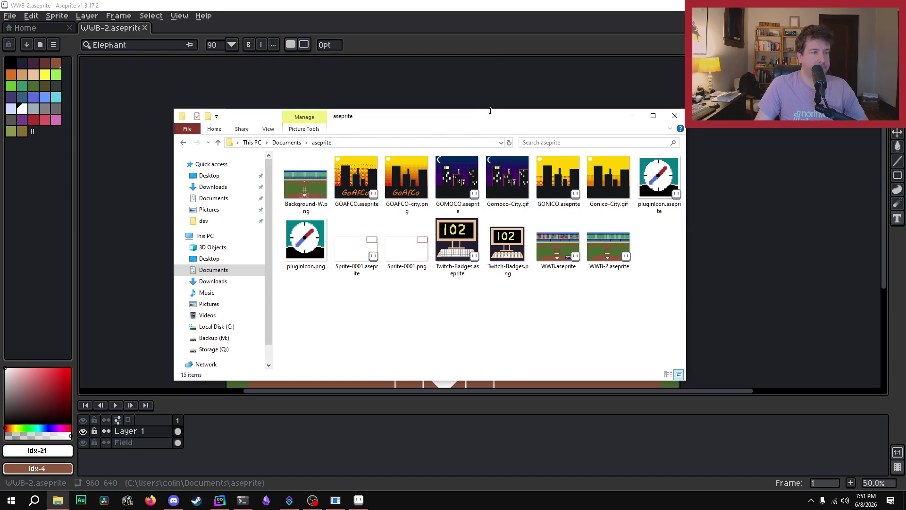
pyautogui.moveTo(490, 111); pyautogui.dragTo(498, 114)
pyautogui.click(640, 119)
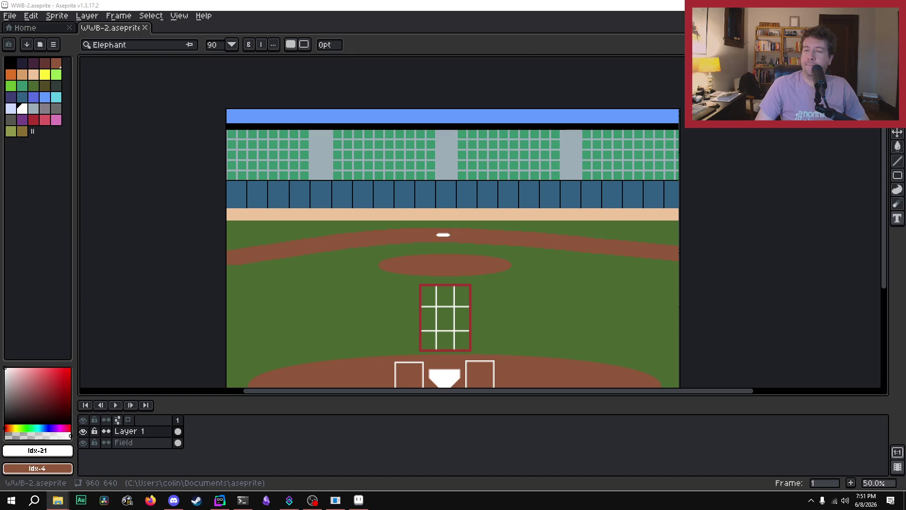
# Drag Background-W.png into the project's src\assets folder and close the window.
pyautogui.click(58, 500)
pyautogui.moveTo(703, 163); pyautogui.dragTo(601, 165)
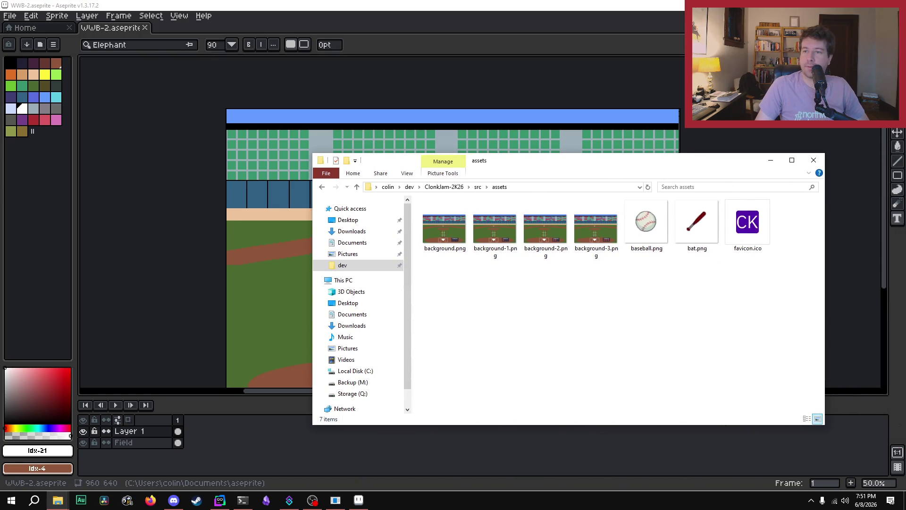
pyautogui.moveTo(517, 329); pyautogui.dragTo(490, 332)
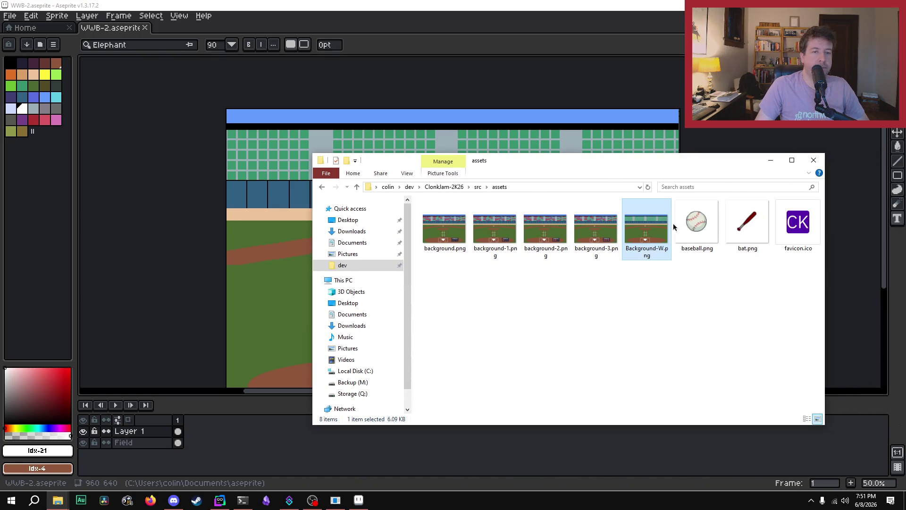
pyautogui.click(813, 160)
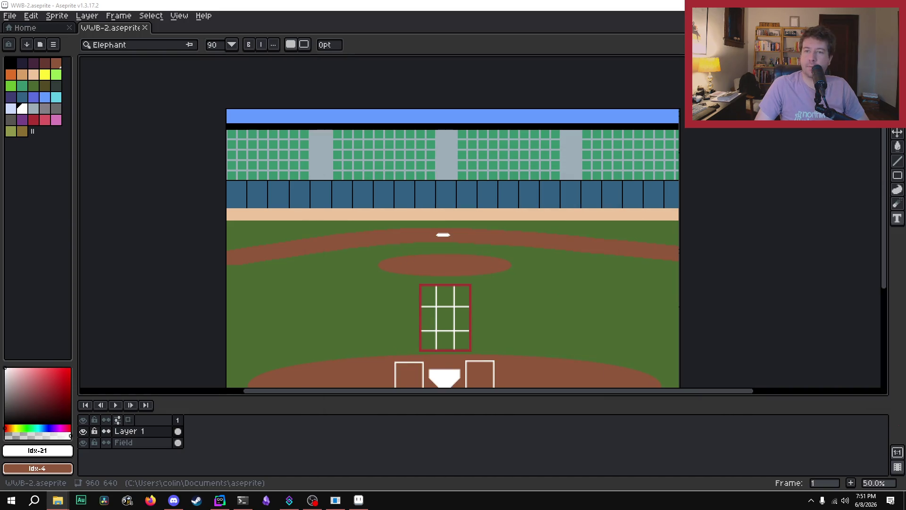
# Select the Field layer, choose dark red and switch to the Paint Bucket (G).
pyautogui.scroll(1, 263, 146)
pyautogui.scroll(1, 258, 185)
pyautogui.scroll(-1, 258, 187)
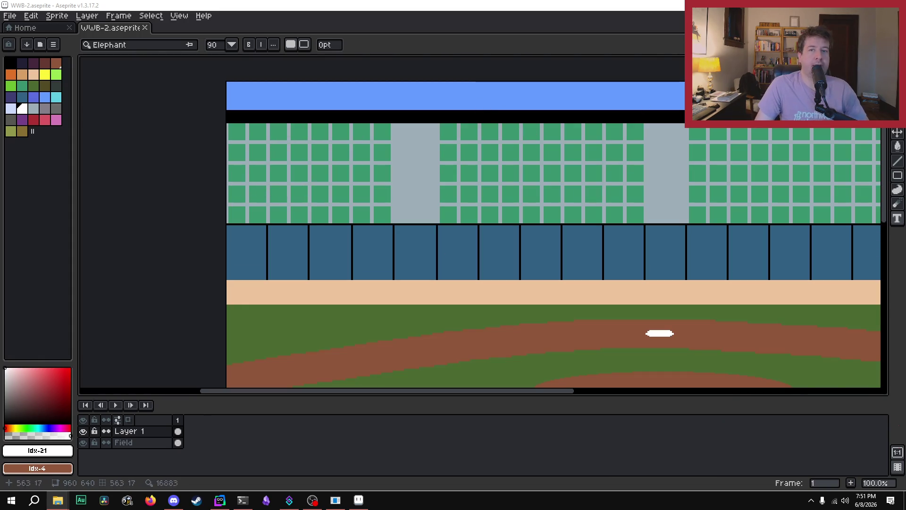
pyautogui.click(147, 444)
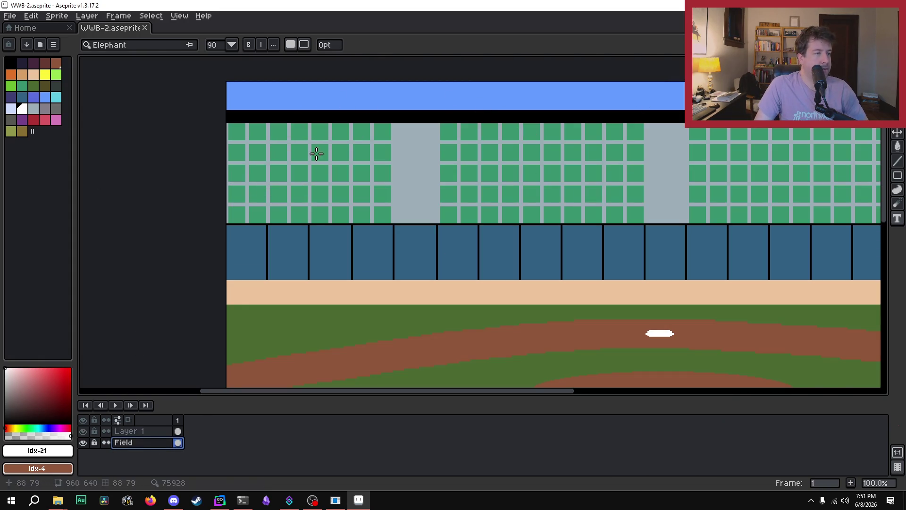
pyautogui.click(36, 120)
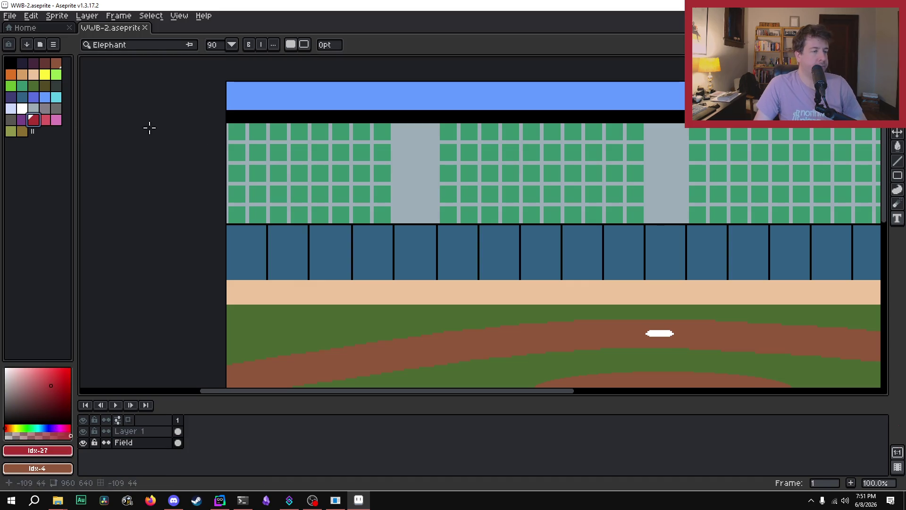
pyautogui.press('g')
# Fill the seats in the first six columns of the left stand dark red.
pyautogui.click(236, 131)
pyautogui.click(236, 152)
pyautogui.click(237, 173)
pyautogui.click(237, 194)
pyautogui.click(235, 215)
pyautogui.click(258, 215)
pyautogui.click(258, 194)
pyautogui.click(258, 173)
pyautogui.click(258, 152)
pyautogui.click(257, 133)
pyautogui.click(278, 133)
pyautogui.click(278, 153)
pyautogui.click(278, 173)
pyautogui.click(278, 194)
pyautogui.click(278, 215)
pyautogui.click(299, 215)
pyautogui.click(299, 194)
pyautogui.click(320, 194)
pyautogui.click(320, 215)
pyautogui.click(299, 173)
pyautogui.click(320, 173)
pyautogui.click(299, 153)
pyautogui.click(319, 152)
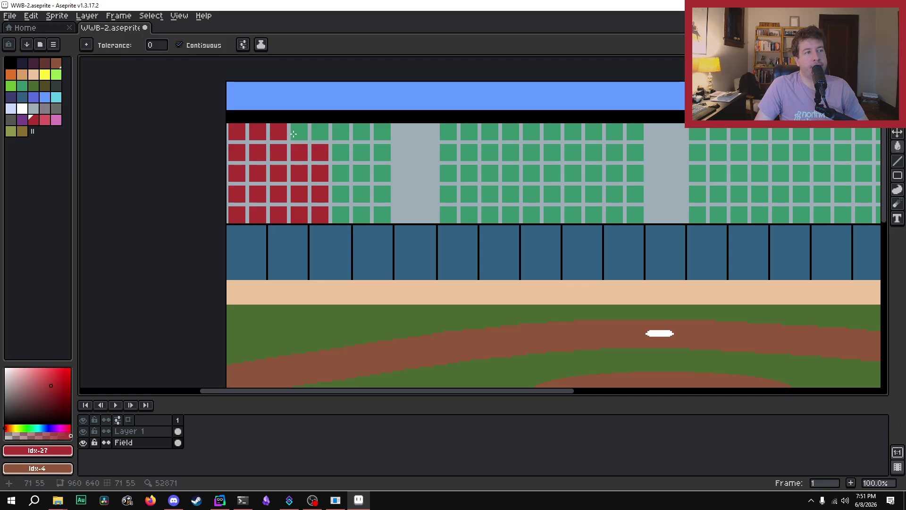
pyautogui.click(299, 132)
pyautogui.click(320, 132)
pyautogui.click(346, 133)
pyautogui.click(341, 156)
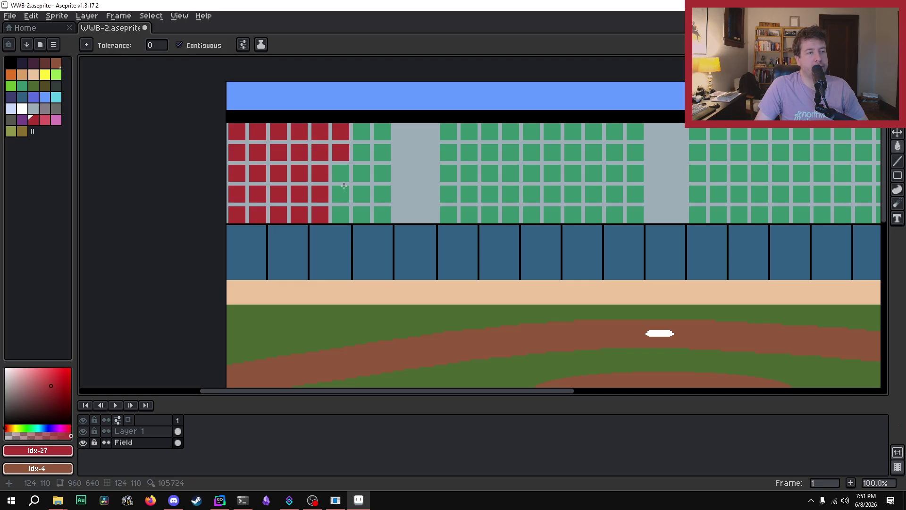
pyautogui.click(343, 185)
# Fill the remaining green seats in the last left-stand columns red.
pyautogui.press('g')
pyautogui.click(341, 194)
pyautogui.click(340, 215)
pyautogui.click(362, 215)
pyautogui.click(363, 195)
pyautogui.click(361, 173)
pyautogui.click(362, 152)
pyautogui.click(362, 132)
pyautogui.click(382, 132)
pyautogui.click(383, 157)
pyautogui.click(382, 173)
pyautogui.click(382, 194)
pyautogui.click(382, 215)
# Undo a stray grey-gap fill and fill the middle-section seats red.
pyautogui.click(447, 132)
pyautogui.press('v')
pyautogui.hotkey('ctrl', 'z')
pyautogui.press('g')
pyautogui.click(449, 132)
pyautogui.click(449, 152)
pyautogui.click(448, 173)
pyautogui.click(449, 194)
pyautogui.click(448, 214)
pyautogui.click(470, 214)
pyautogui.click(472, 194)
pyautogui.click(490, 214)
pyautogui.click(470, 174)
pyautogui.click(490, 173)
pyautogui.click(470, 152)
pyautogui.click(489, 153)
pyautogui.click(470, 132)
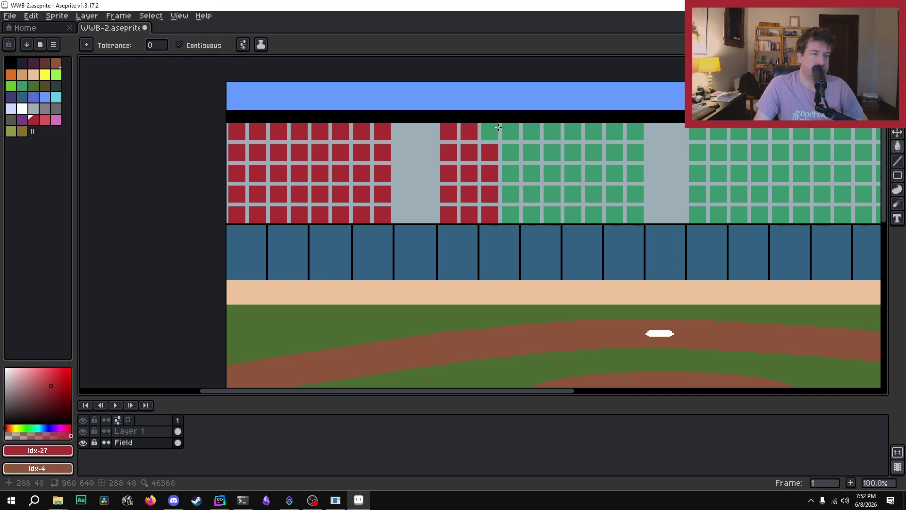
pyautogui.click(509, 133)
pyautogui.click(530, 152)
pyautogui.click(528, 174)
pyautogui.click(525, 200)
pyautogui.click(512, 214)
pyautogui.click(530, 214)
pyautogui.click(511, 194)
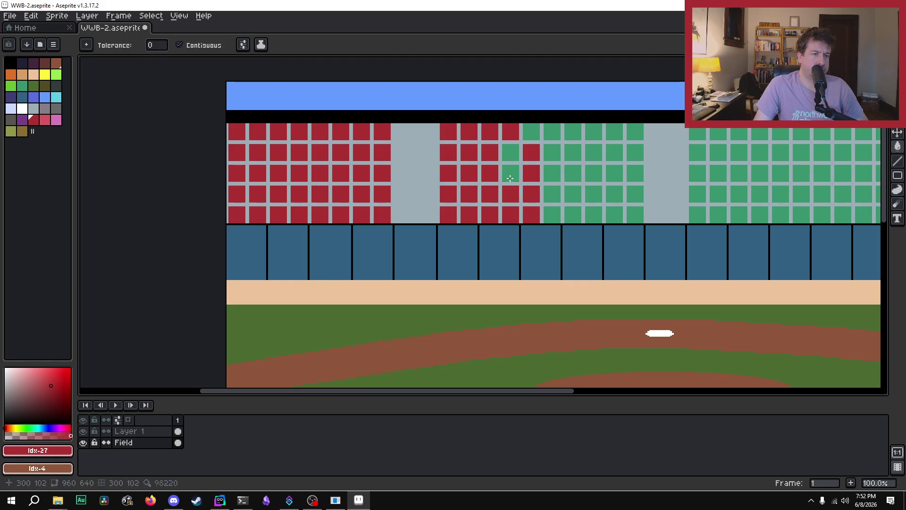
pyautogui.click(511, 173)
pyautogui.click(511, 156)
pyautogui.click(531, 133)
pyautogui.click(551, 133)
pyautogui.click(550, 152)
pyautogui.click(550, 173)
pyautogui.click(548, 194)
pyautogui.click(548, 213)
# Fill the last seats of the section red, undoing stray grey-gap fills.
pyautogui.click(573, 214)
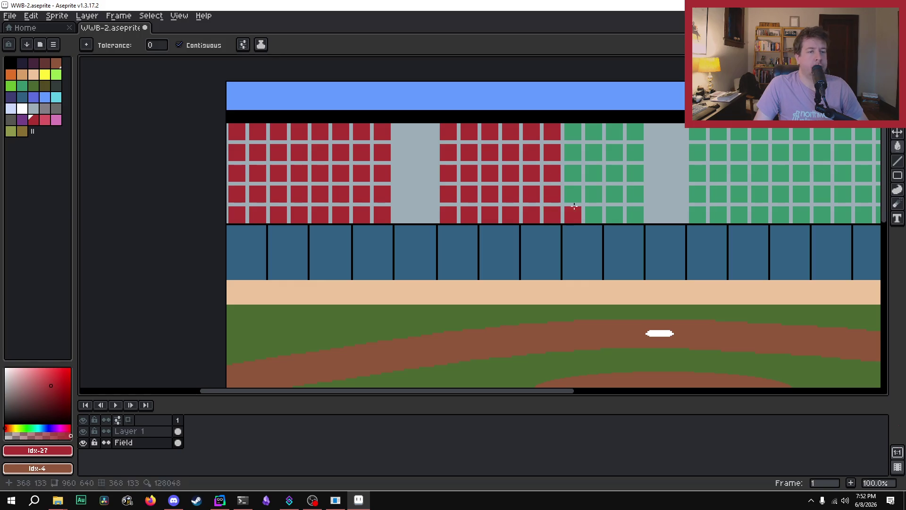
pyautogui.click(573, 194)
pyautogui.click(593, 195)
pyautogui.click(591, 213)
pyautogui.click(613, 214)
pyautogui.click(614, 194)
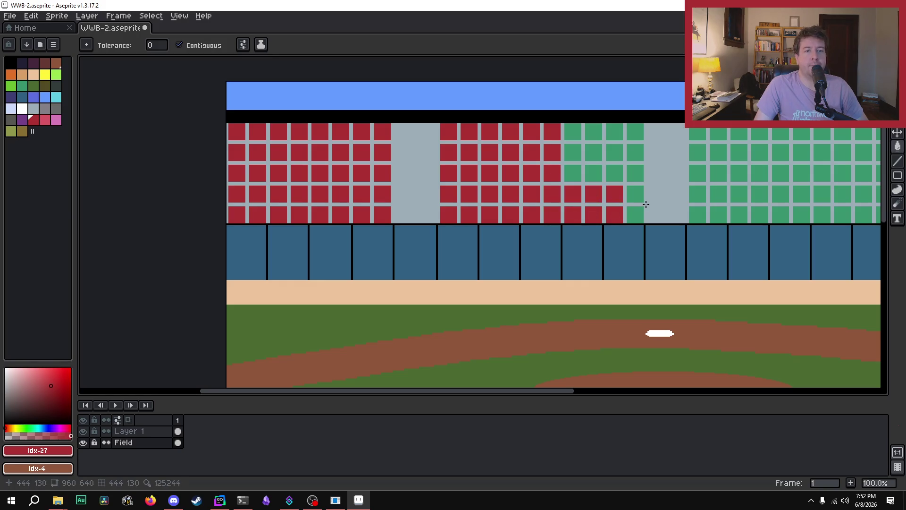
pyautogui.click(625, 208)
pyautogui.press('v')
pyautogui.hotkey('ctrl', 'z')
pyautogui.press('g')
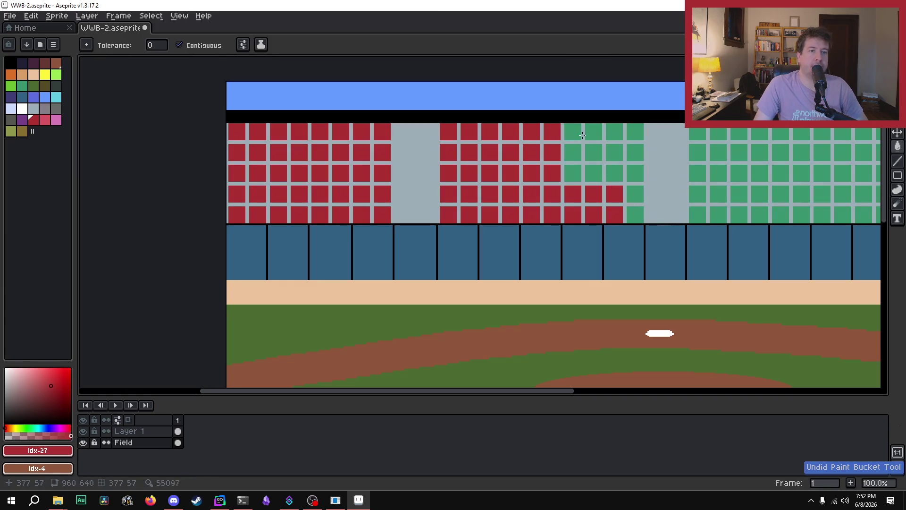
pyautogui.click(574, 133)
pyautogui.click(598, 159)
pyautogui.click(573, 173)
pyautogui.click(624, 175)
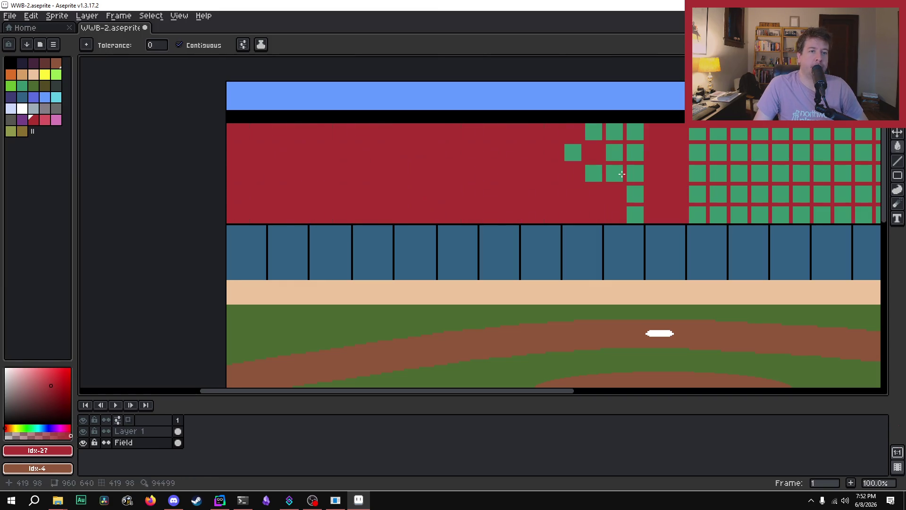
pyautogui.hotkey('ctrl', 'z')
pyautogui.click(579, 151)
pyautogui.click(594, 174)
pyautogui.click(597, 141)
pyautogui.press('v')
pyautogui.hotkey('ctrl', 'z')
pyautogui.press('g')
pyautogui.click(594, 134)
pyautogui.click(614, 132)
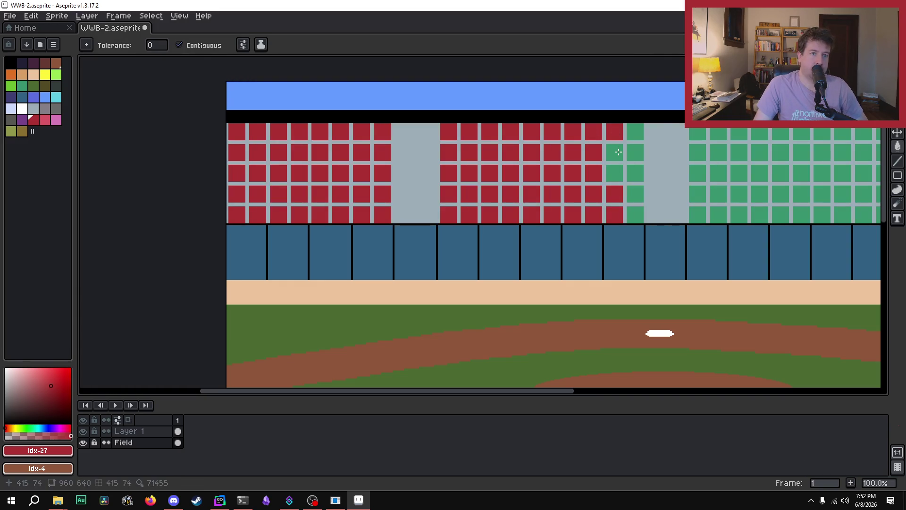
pyautogui.click(615, 152)
pyautogui.click(614, 173)
pyautogui.click(636, 132)
pyautogui.click(635, 152)
pyautogui.click(633, 174)
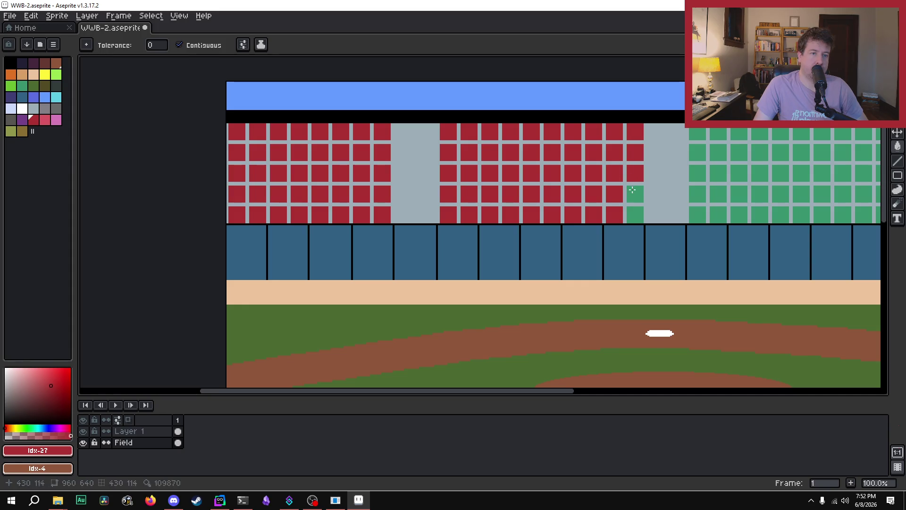
pyautogui.click(632, 210)
# Bucket-fill the middle stand's green seats red, undoing fills that spill into grey gaps.
pyautogui.moveTo(472, 390); pyautogui.dragTo(621, 391)
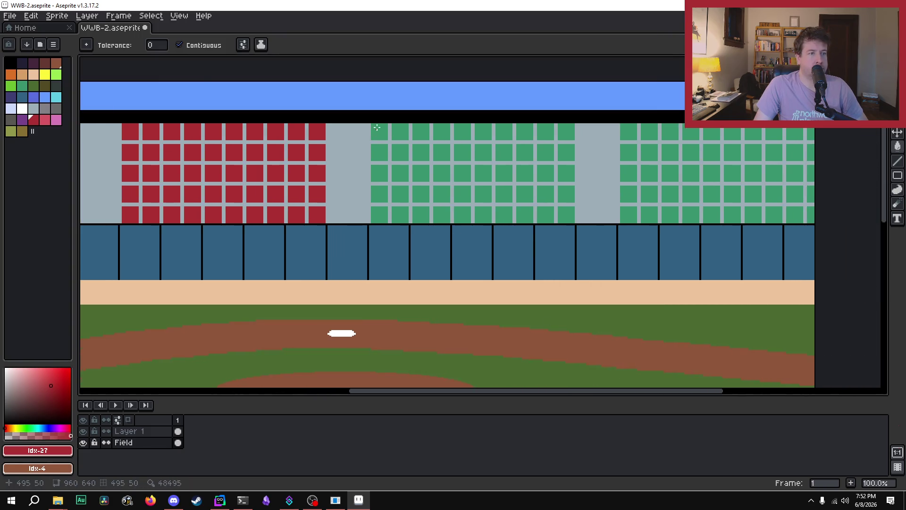
pyautogui.click(400, 151)
pyautogui.click(421, 173)
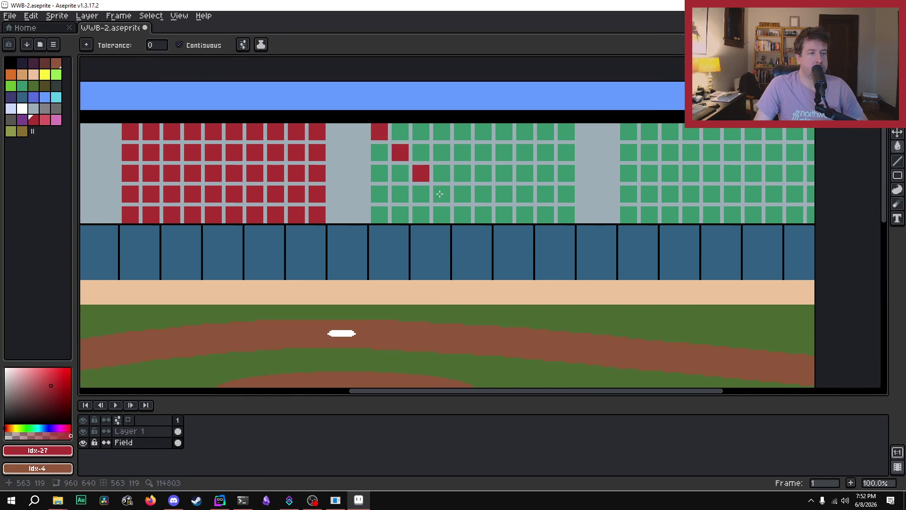
pyautogui.click(397, 178)
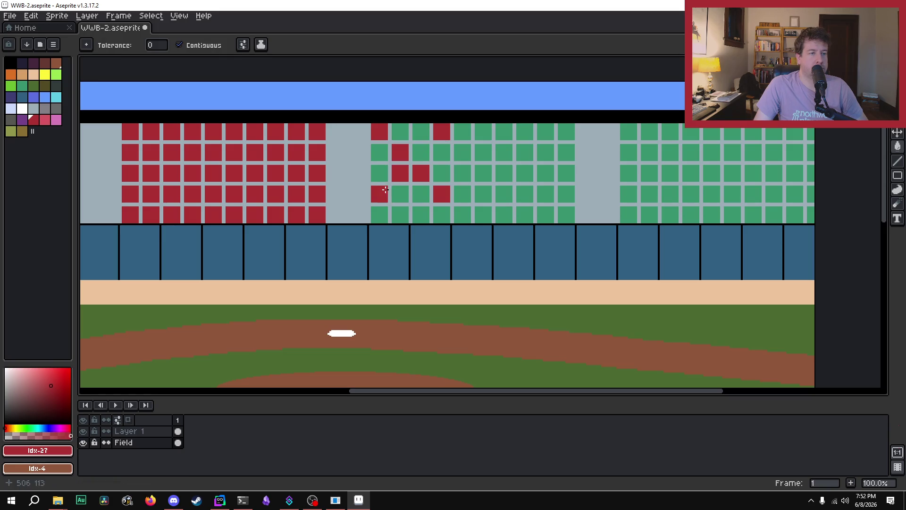
pyautogui.click(425, 153)
pyautogui.click(442, 156)
pyautogui.click(441, 173)
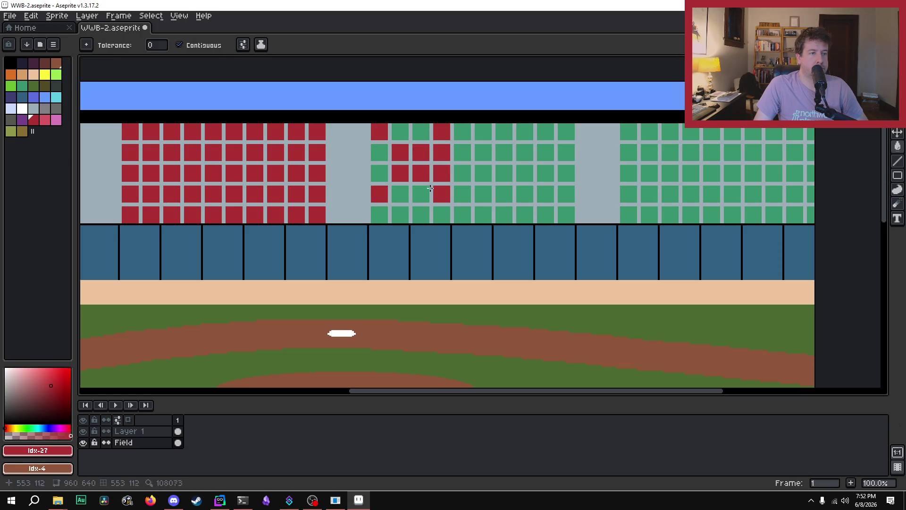
pyautogui.click(407, 185)
pyautogui.hotkey('ctrl', 'z')
pyautogui.click(421, 193)
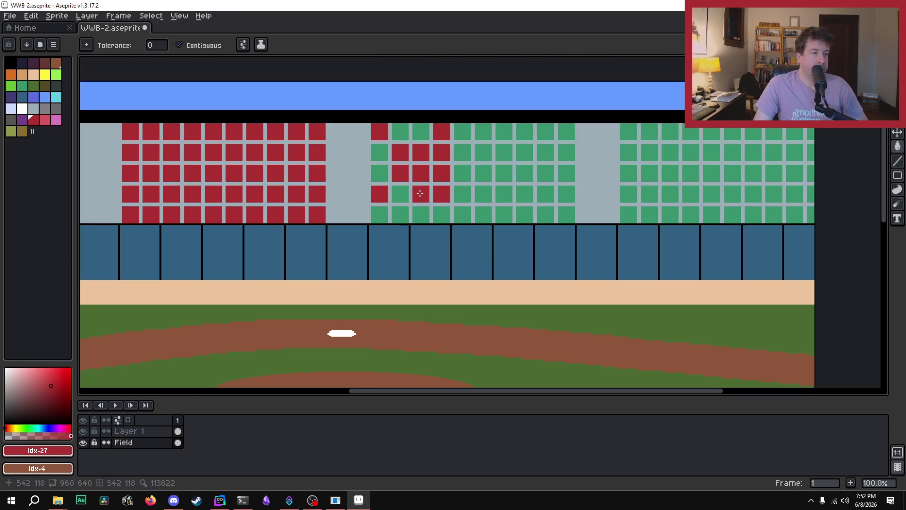
pyautogui.click(399, 195)
pyautogui.click(374, 174)
pyautogui.click(379, 152)
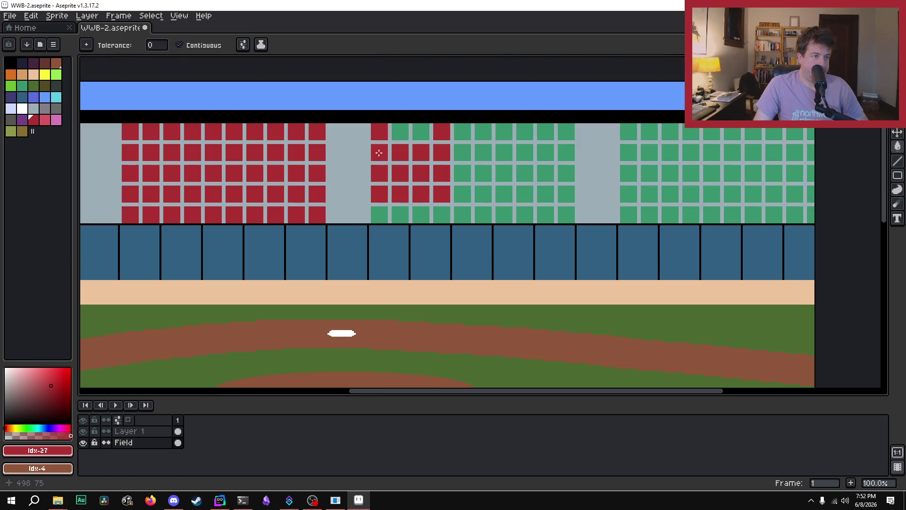
pyautogui.click(421, 131)
pyautogui.click(381, 215)
pyautogui.click(401, 214)
pyautogui.click(421, 214)
pyautogui.click(447, 213)
pyautogui.click(463, 214)
pyautogui.click(468, 193)
pyautogui.click(484, 194)
pyautogui.click(485, 214)
pyautogui.click(463, 175)
pyautogui.click(483, 153)
pyautogui.click(504, 173)
pyautogui.click(504, 195)
pyautogui.click(505, 213)
pyautogui.click(484, 174)
pyautogui.click(463, 152)
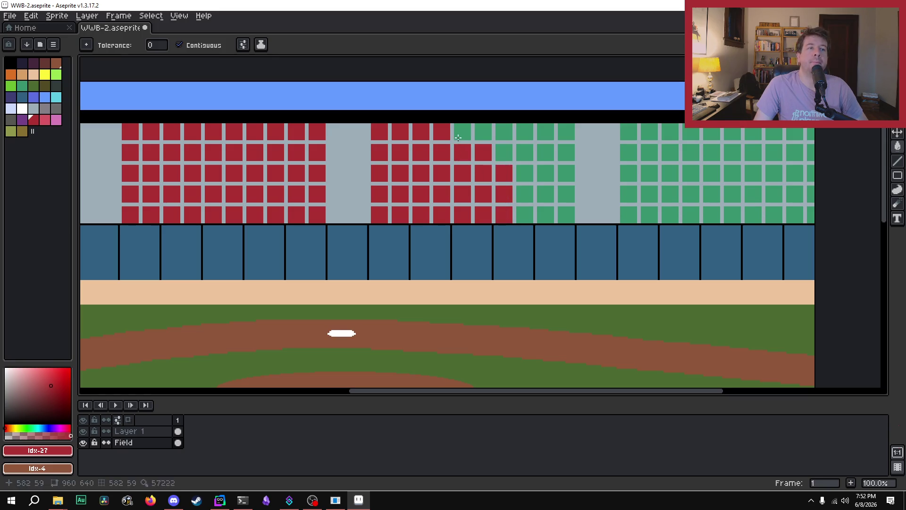
pyautogui.click(463, 132)
pyautogui.click(484, 133)
pyautogui.click(493, 141)
pyautogui.hotkey('ctrl', 'z')
# Fill the remaining green seats at the middle stand's right end red.
pyautogui.click(504, 136)
pyautogui.click(509, 144)
pyautogui.click(525, 152)
pyautogui.click(525, 132)
pyautogui.click(547, 132)
pyautogui.click(561, 154)
pyautogui.click(547, 154)
pyautogui.click(523, 174)
pyautogui.click(566, 175)
pyautogui.click(543, 191)
pyautogui.click(524, 194)
pyautogui.click(545, 174)
pyautogui.click(566, 194)
pyautogui.click(562, 213)
pyautogui.click(546, 214)
pyautogui.click(525, 214)
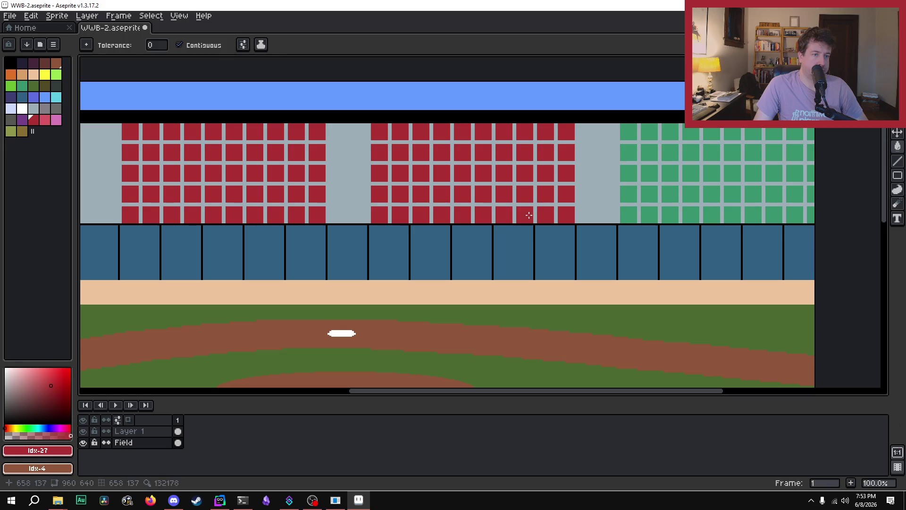
# Recolour every green seat in the right stand red, undoing any grey-gap floods.
pyautogui.click(632, 133)
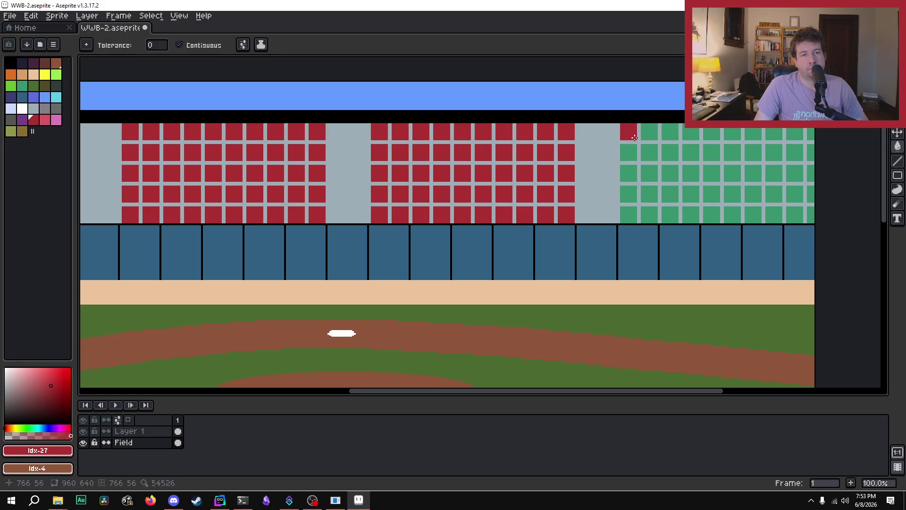
pyautogui.click(649, 152)
pyautogui.click(670, 132)
pyautogui.click(712, 153)
pyautogui.click(712, 133)
pyautogui.click(689, 150)
pyautogui.click(711, 172)
pyautogui.click(722, 174)
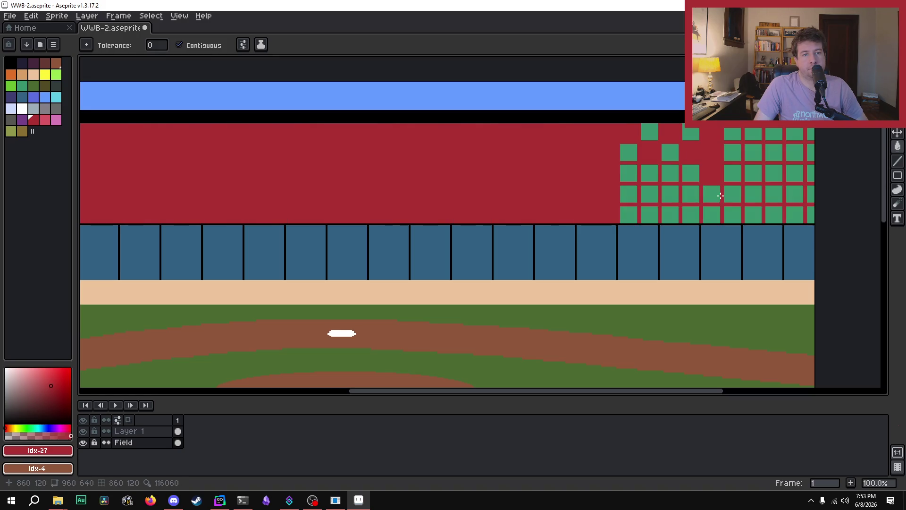
pyautogui.hotkey('ctrl', 'z')
pyautogui.click(693, 193)
pyautogui.click(670, 193)
pyautogui.click(650, 193)
pyautogui.click(632, 193)
pyautogui.click(633, 172)
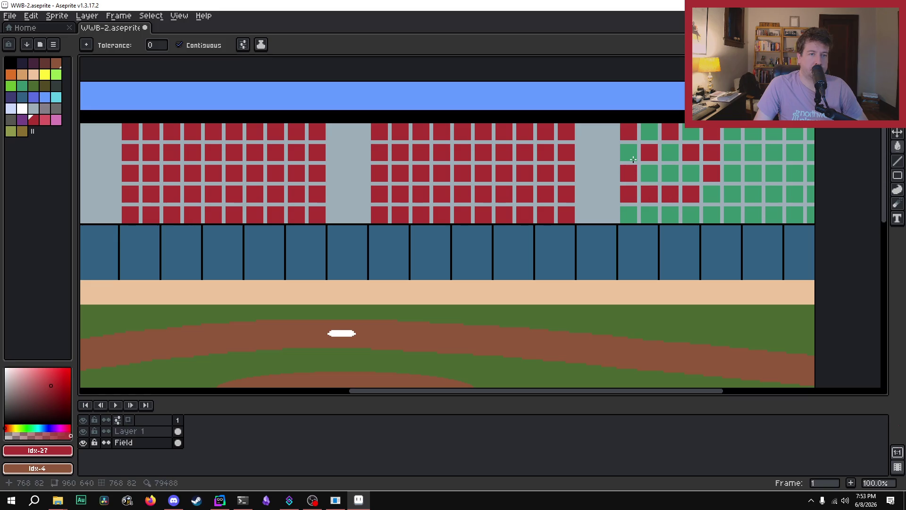
pyautogui.click(632, 160)
pyautogui.click(652, 172)
pyautogui.click(648, 130)
pyautogui.click(670, 152)
pyautogui.click(671, 172)
pyautogui.click(691, 173)
pyautogui.click(689, 131)
pyautogui.click(711, 205)
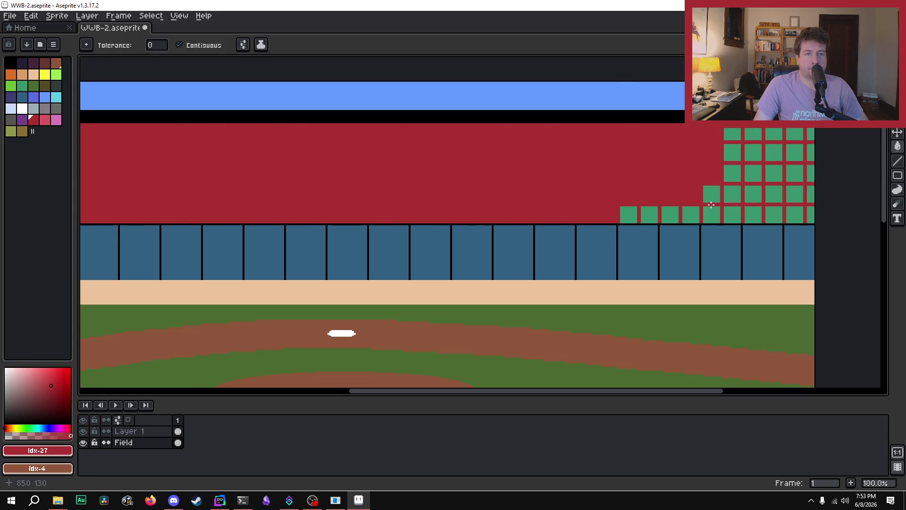
pyautogui.hotkey('ctrl', 'z')
pyautogui.click(711, 195)
pyautogui.click(711, 215)
pyautogui.click(690, 213)
pyautogui.click(670, 213)
pyautogui.click(650, 214)
pyautogui.click(629, 213)
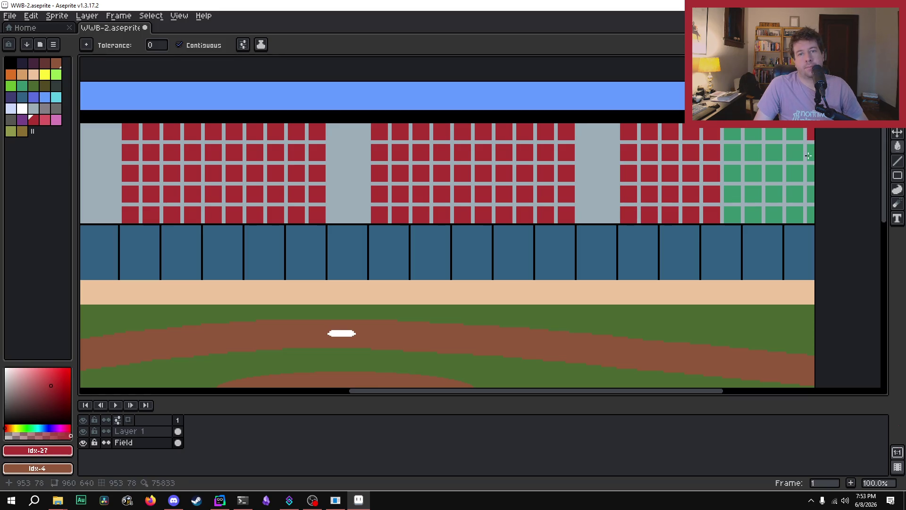
# Fill the last green seats at the far right edge red and save the file.
pyautogui.click(810, 177)
pyautogui.click(811, 199)
pyautogui.click(811, 212)
pyautogui.click(795, 213)
pyautogui.click(774, 214)
pyautogui.click(754, 213)
pyautogui.click(733, 212)
pyautogui.click(734, 199)
pyautogui.click(754, 195)
pyautogui.click(774, 194)
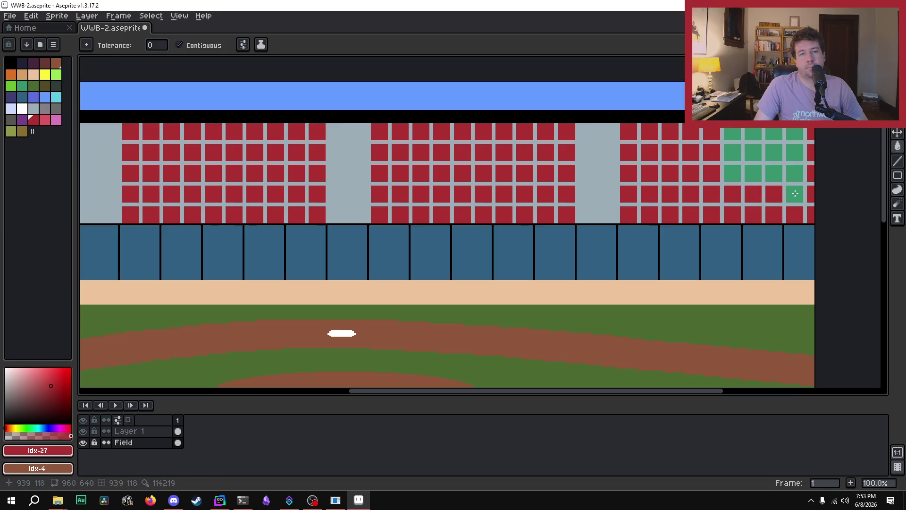
pyautogui.click(795, 193)
pyautogui.click(795, 173)
pyautogui.click(769, 172)
pyautogui.click(754, 173)
pyautogui.click(733, 173)
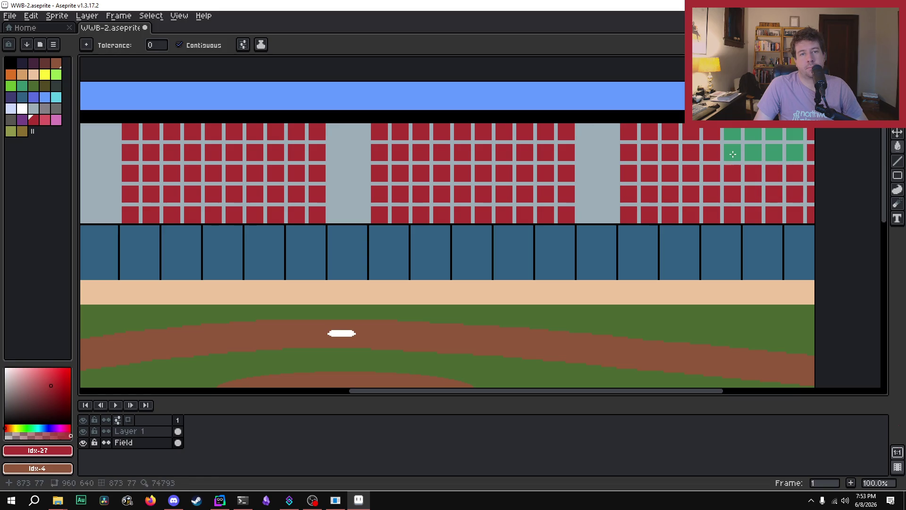
pyautogui.click(733, 152)
pyautogui.click(753, 152)
pyautogui.click(774, 152)
pyautogui.click(789, 151)
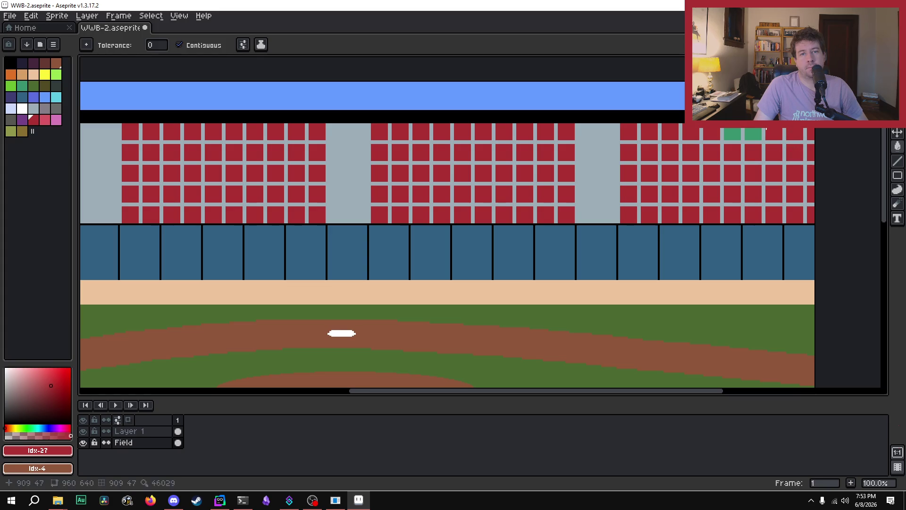
pyautogui.click(736, 134)
pyautogui.hotkey('ctrl', 's')
# Export the stadium as a flattened PNG, replacing the W in the file name with 2.
pyautogui.click(9, 15)
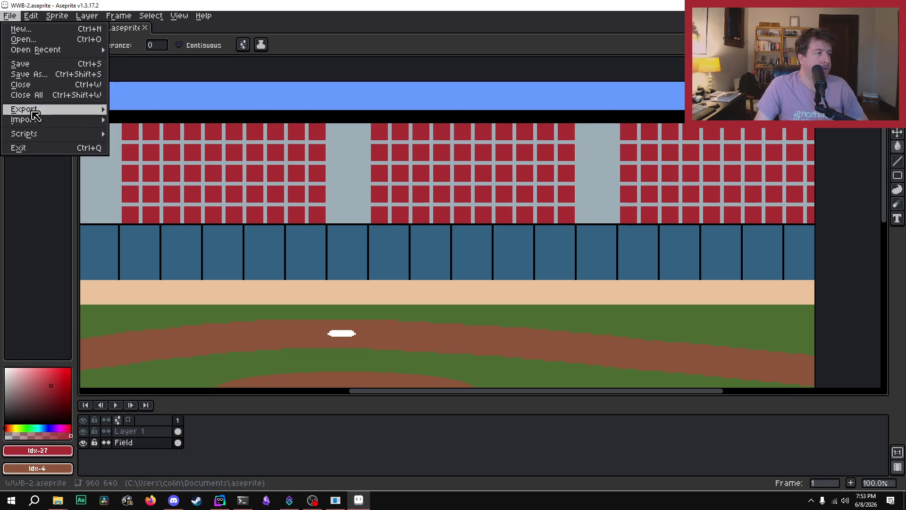
pyautogui.moveTo(35, 121)
pyautogui.click(126, 109)
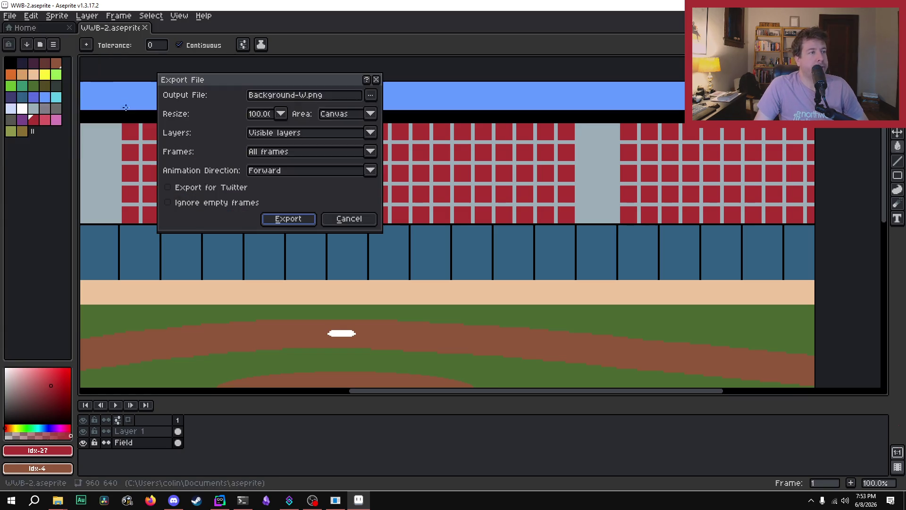
pyautogui.click(309, 95)
pyautogui.press('BackSpace')
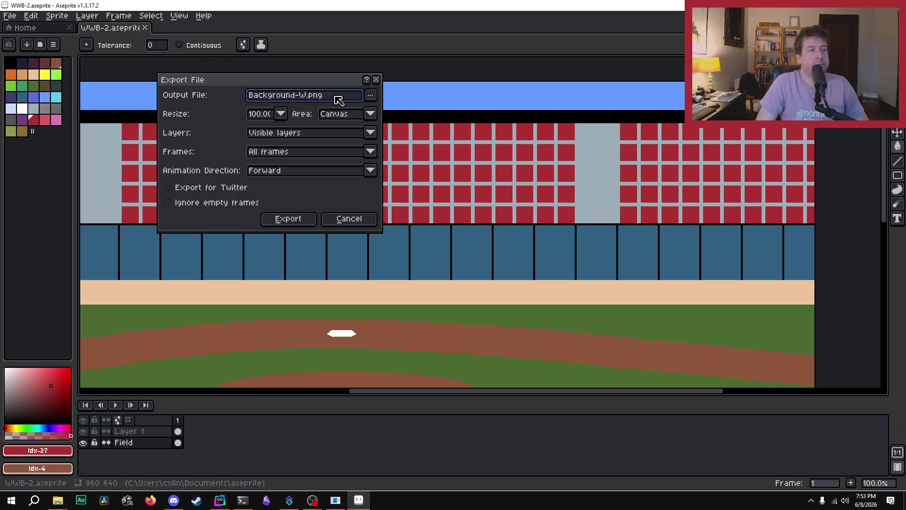
pyautogui.write('2')
pyautogui.click(288, 219)
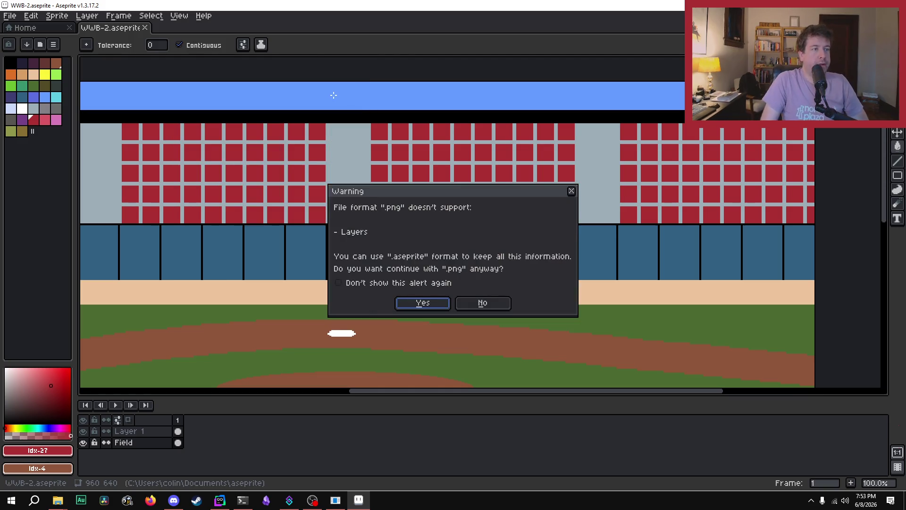
pyautogui.click(415, 305)
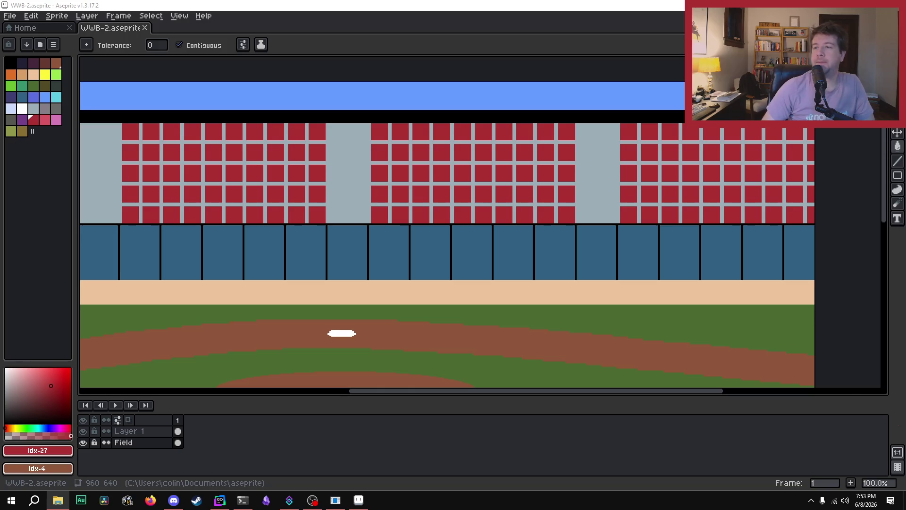
# Close the stadium document and clear Aseprite's recent files list.
pyautogui.click(145, 28)
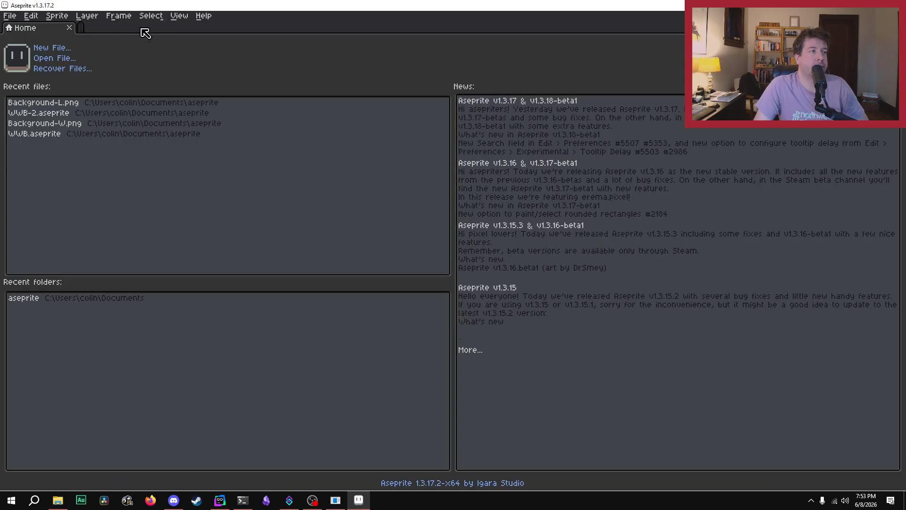
pyautogui.click(9, 16)
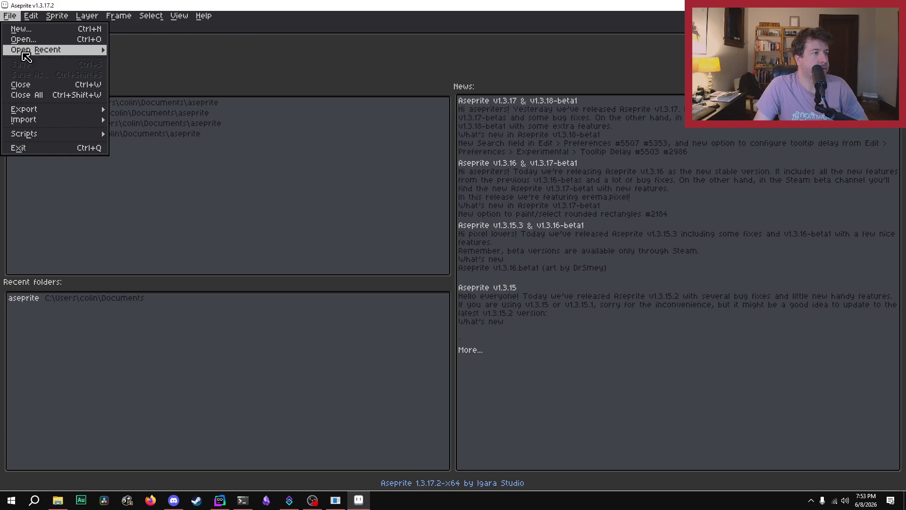
pyautogui.moveTo(47, 50)
pyautogui.click(142, 112)
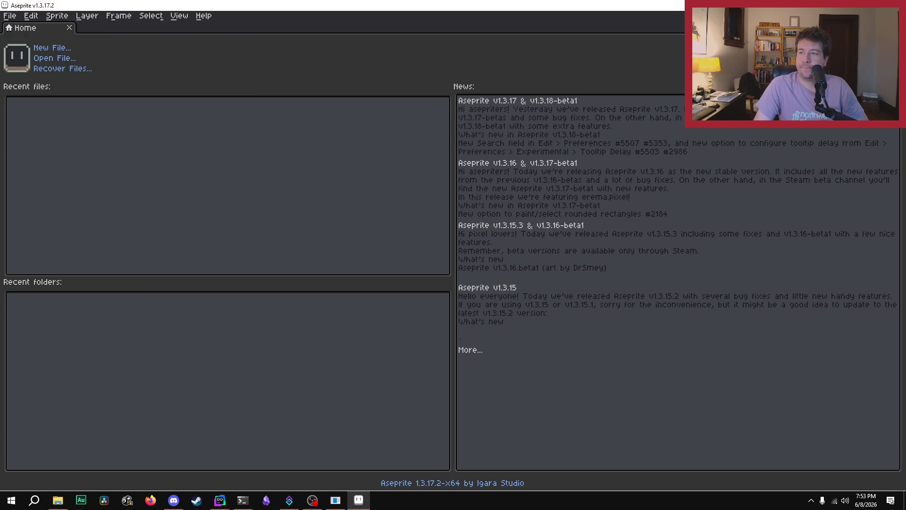
# Open a pinned folder from File Explorer's jump list, then return to Aseprite.
pyautogui.press('super+e')
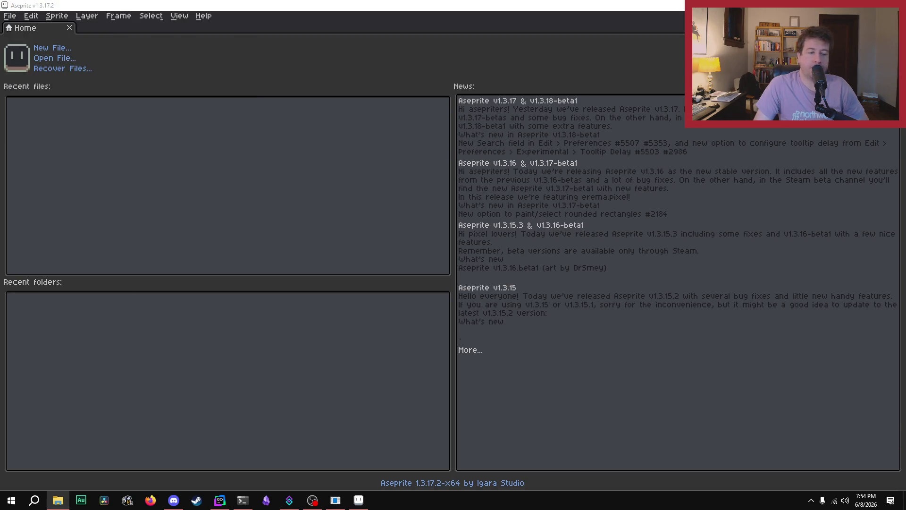
pyautogui.rightClick(58, 500)
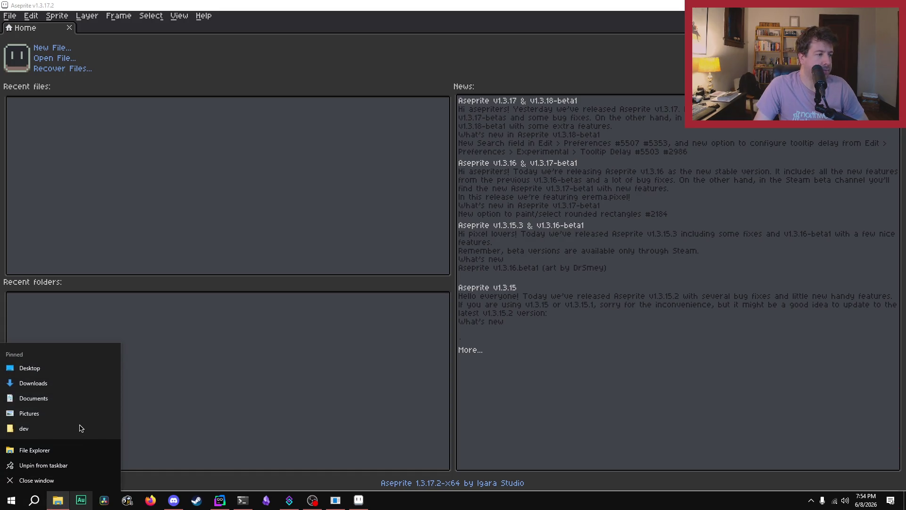
pyautogui.click(47, 401)
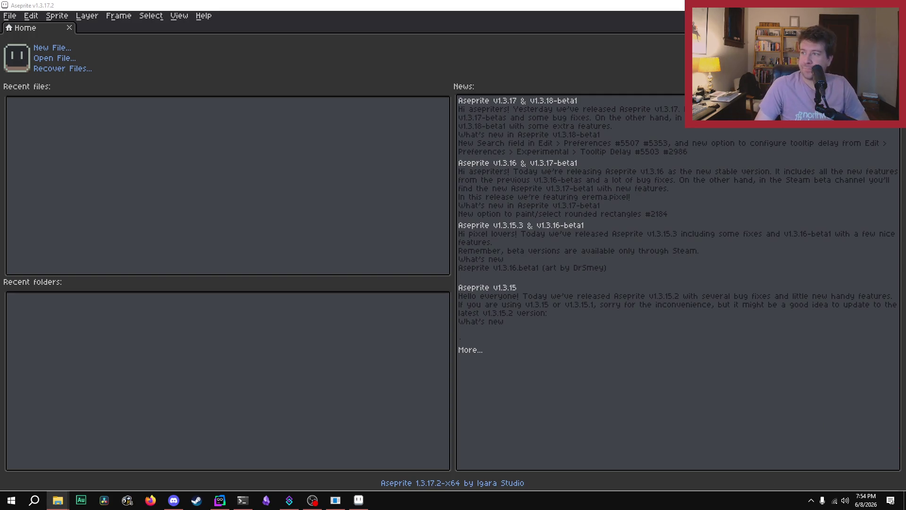
pyautogui.hotkey('alt', 'Tab')
pyautogui.press('super')
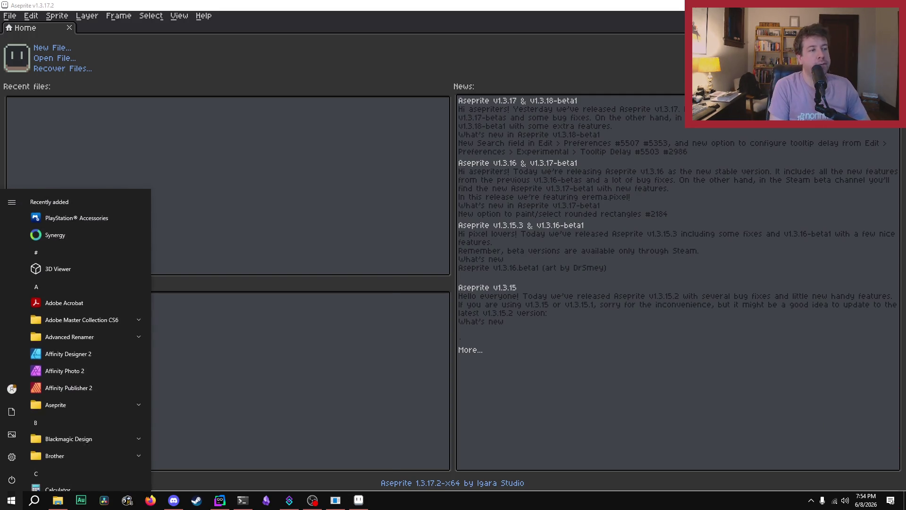
# Launch Affinity Photo 2 by searching 'aff' and dismiss the New Document dialog.
pyautogui.write('aff')
pyautogui.press('Return')
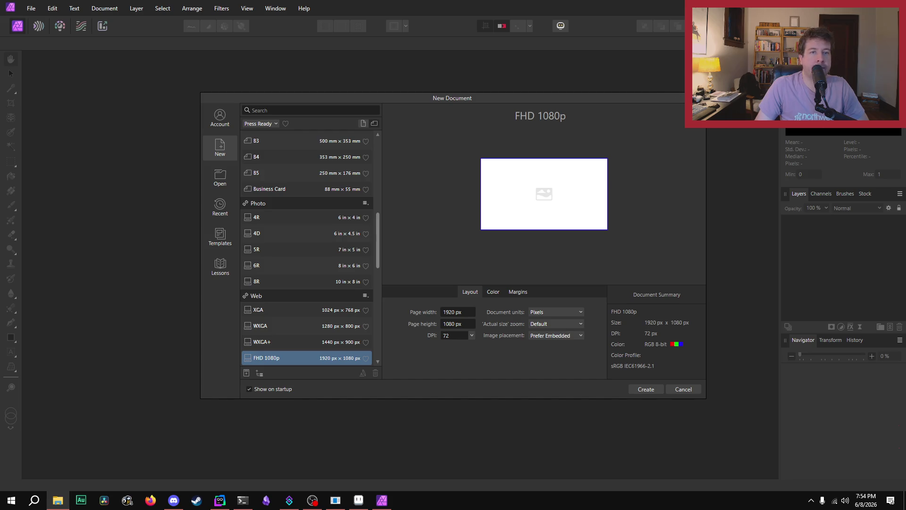
pyautogui.press('Escape')
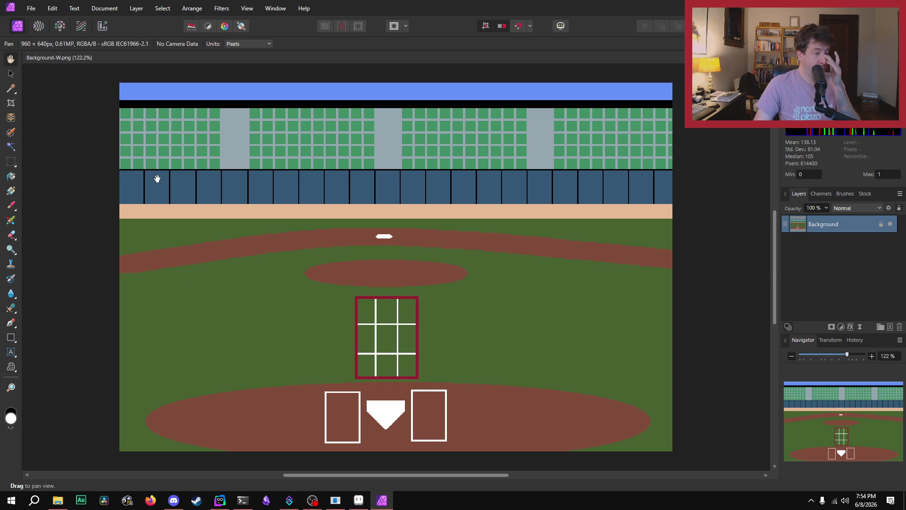
pyautogui.click(13, 357)
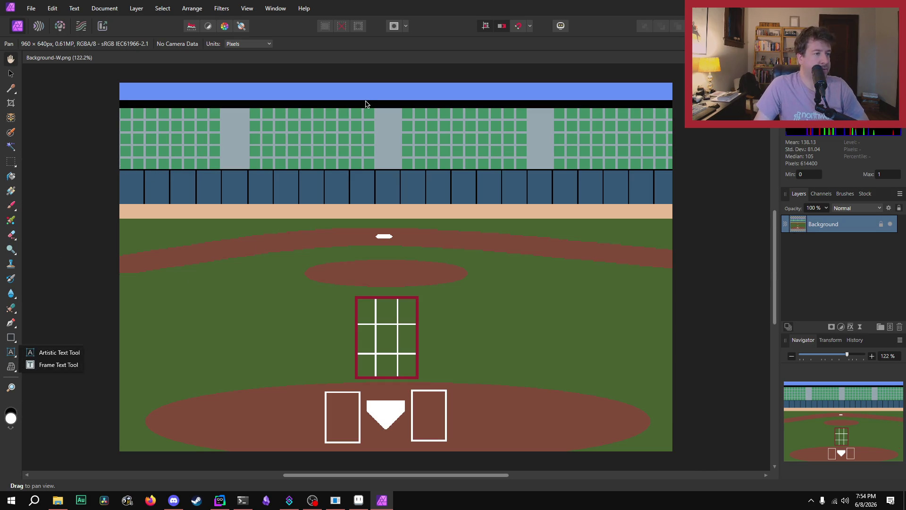
# Draw a Frame Text box across the stands and set its font size to 120 pt.
pyautogui.click(45, 366)
pyautogui.moveTo(225, 120)
pyautogui.mouseDown()
pyautogui.moveTo(573, 236)
pyautogui.moveTo(569, 218)
pyautogui.mouseUp()
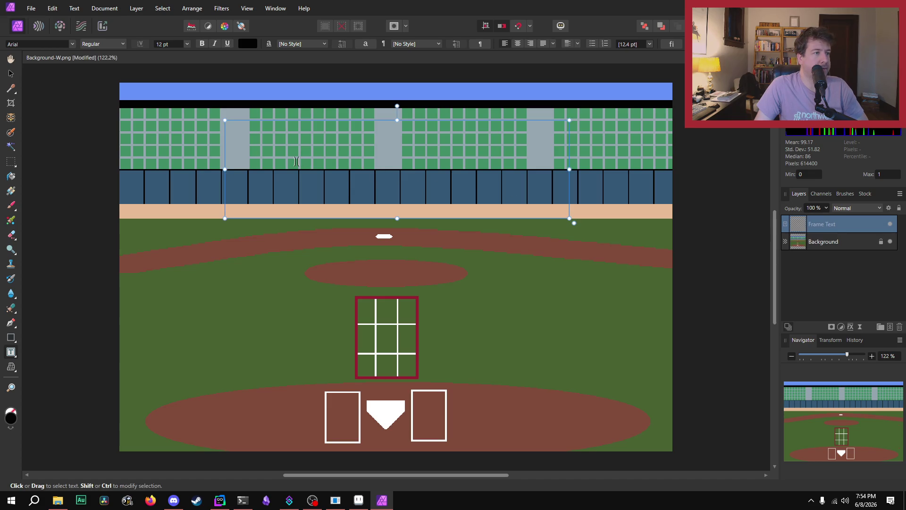
pyautogui.click(163, 46)
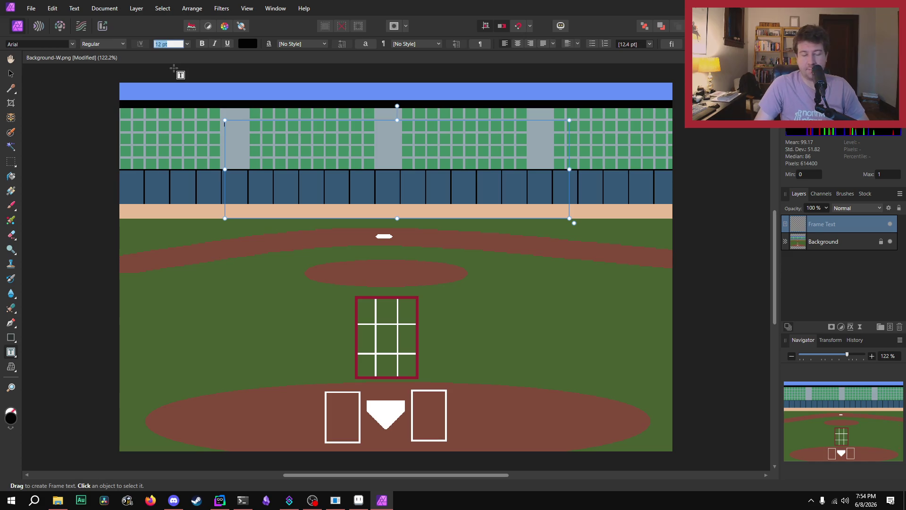
pyautogui.write('120')
pyautogui.press('Return')
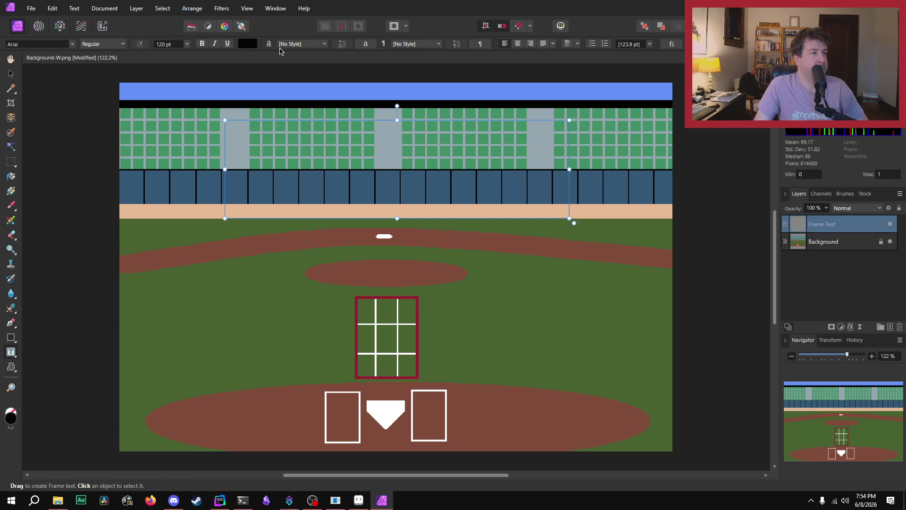
pyautogui.click(36, 47)
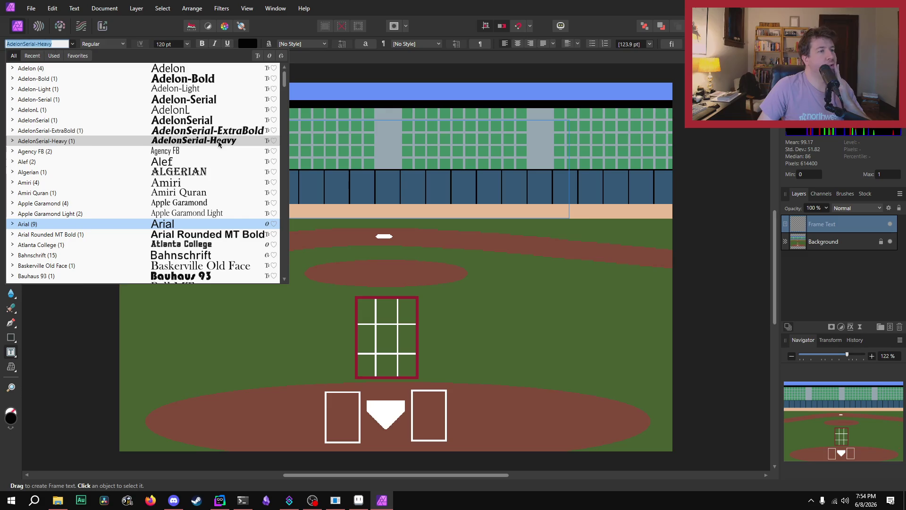
pyautogui.scroll(-3, 189, 158)
pyautogui.scroll(3, 190, 168)
pyautogui.scroll(-15, 188, 175)
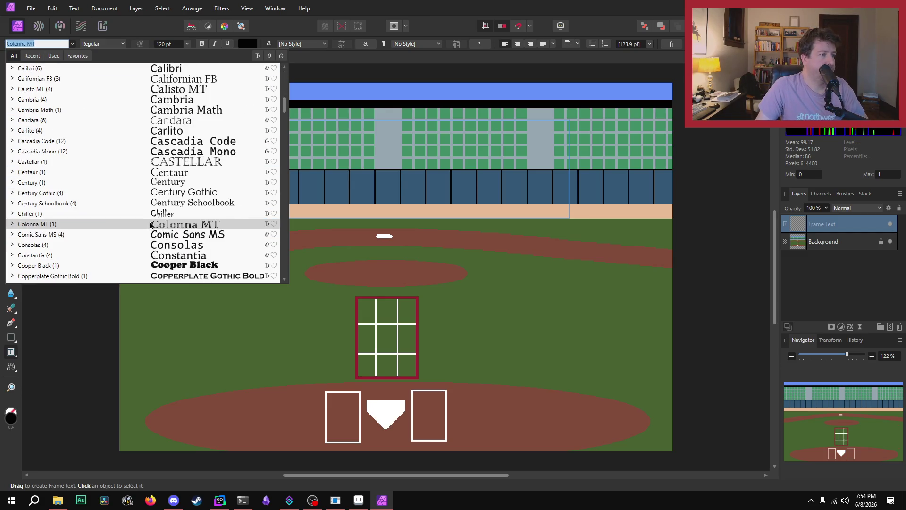
pyautogui.scroll(-12, 171, 189)
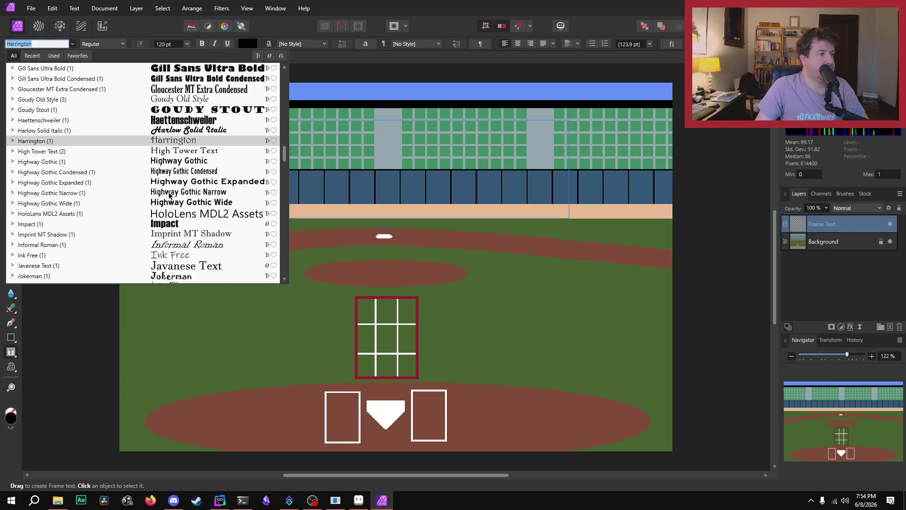
pyautogui.scroll(-10, 173, 194)
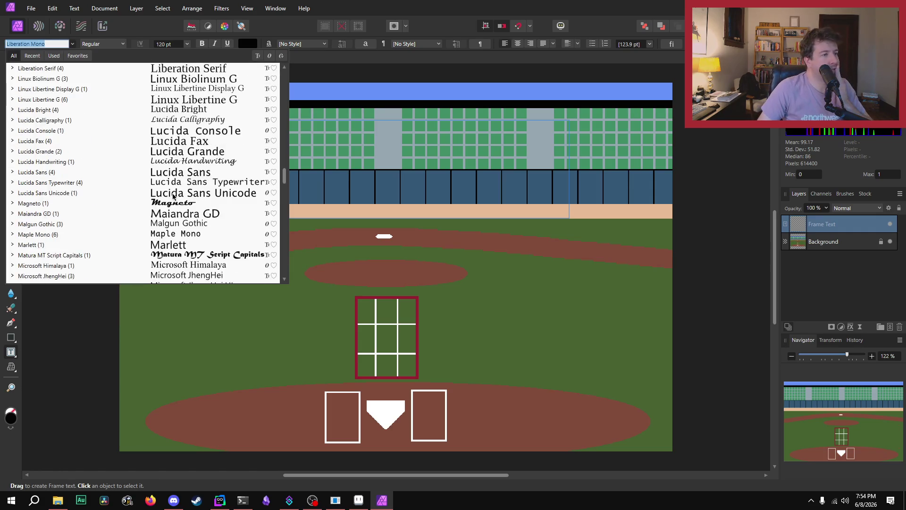
pyautogui.scroll(-10, 194, 208)
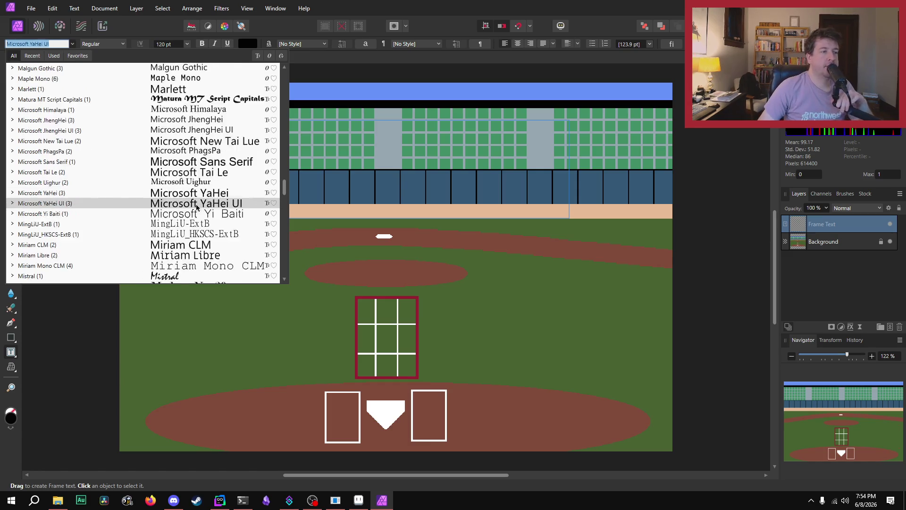
pyautogui.scroll(-2, 204, 199)
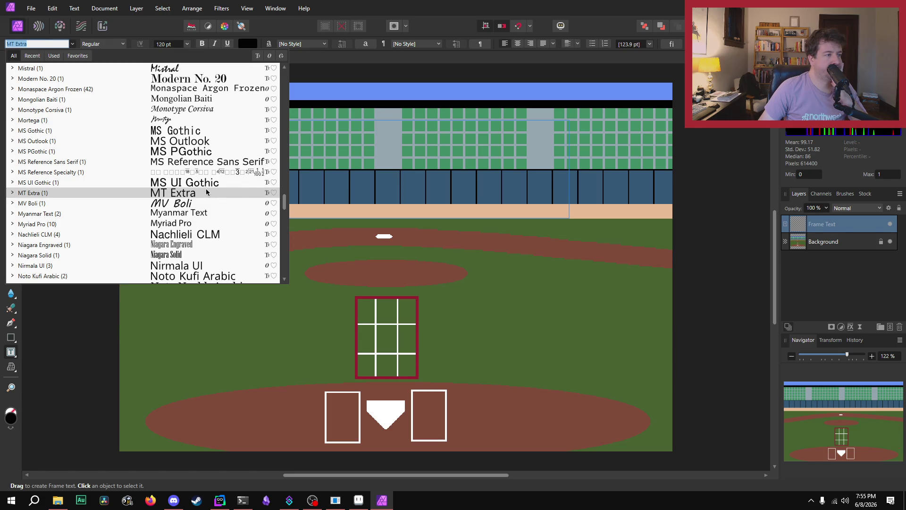
pyautogui.scroll(-15, 206, 192)
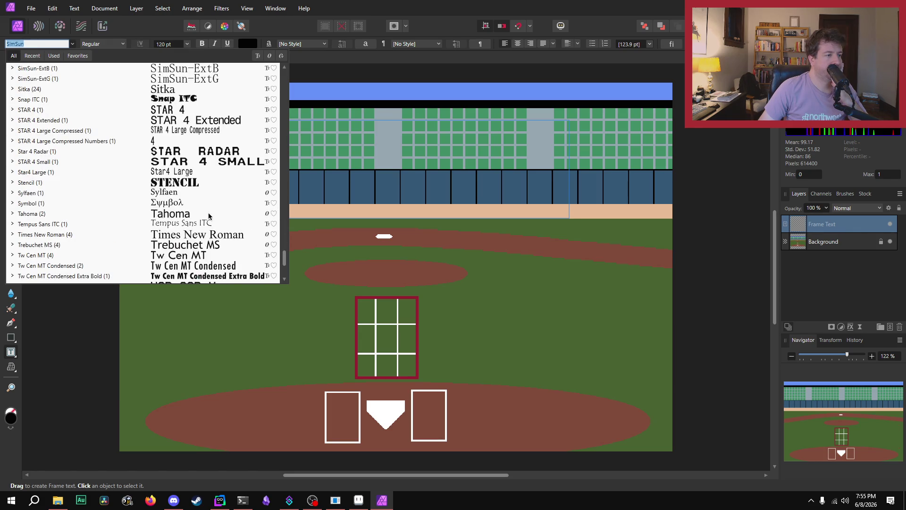
pyautogui.scroll(-5, 211, 216)
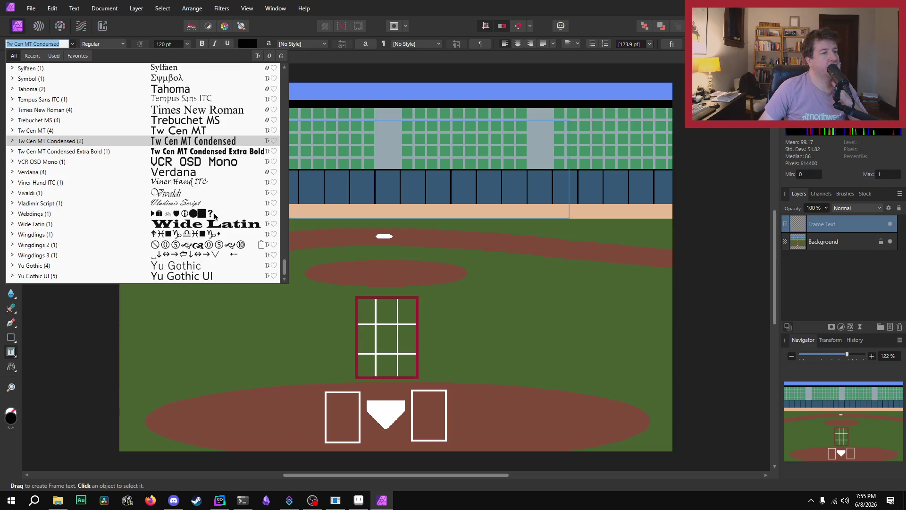
pyautogui.scroll(2, 215, 216)
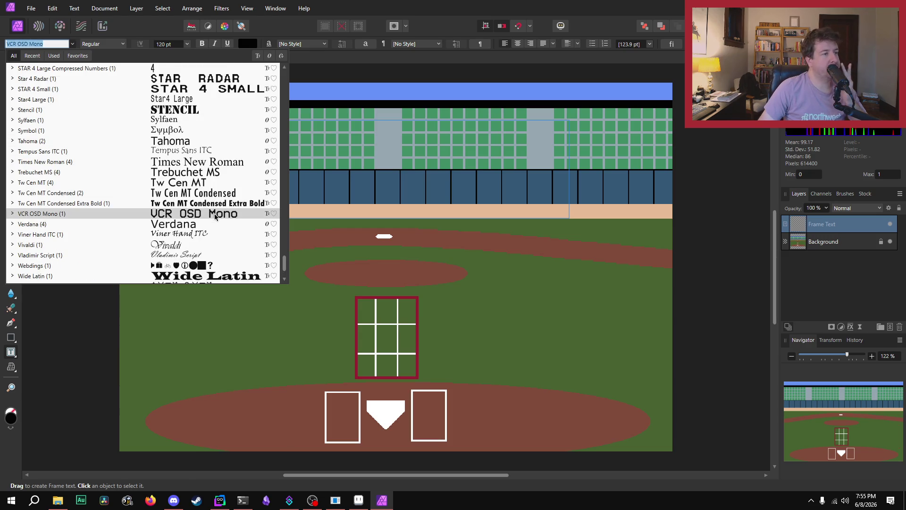
pyautogui.scroll(12, 215, 216)
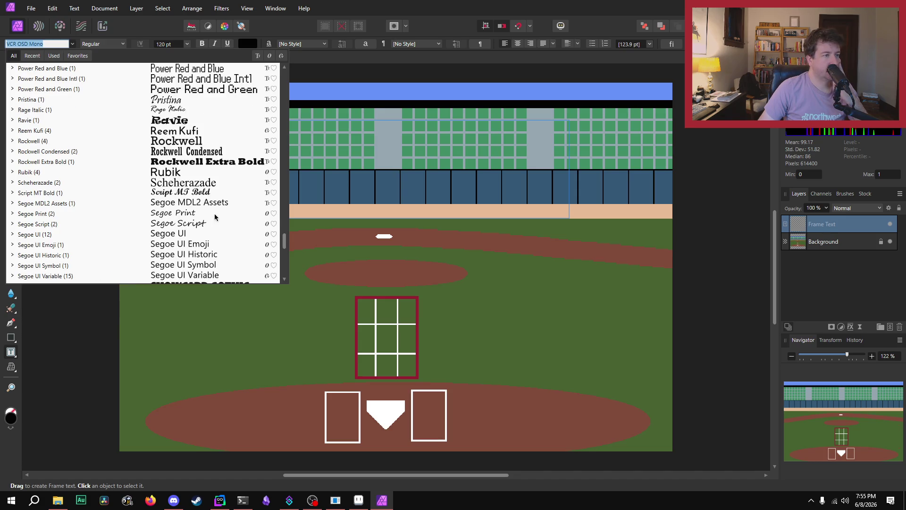
pyautogui.scroll(20, 215, 216)
pyautogui.scroll(-2, 215, 217)
pyautogui.scroll(2, 217, 214)
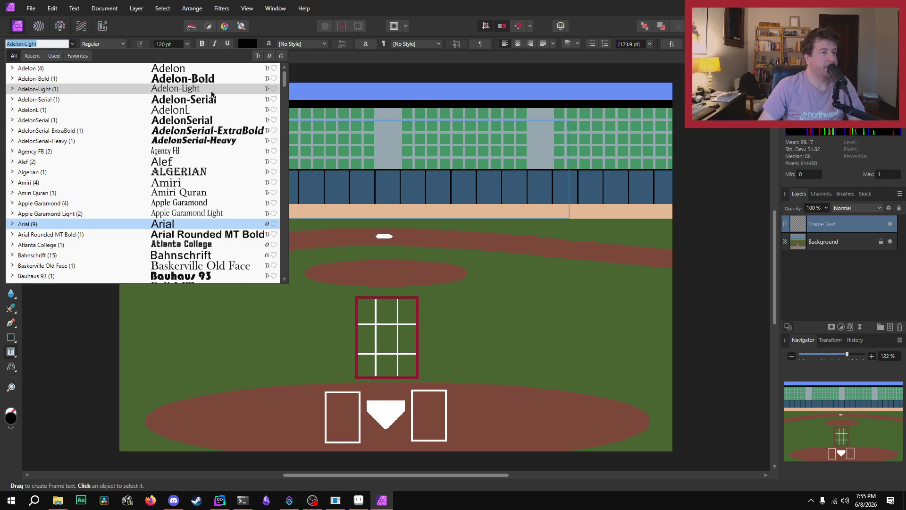
pyautogui.rightClick(155, 496)
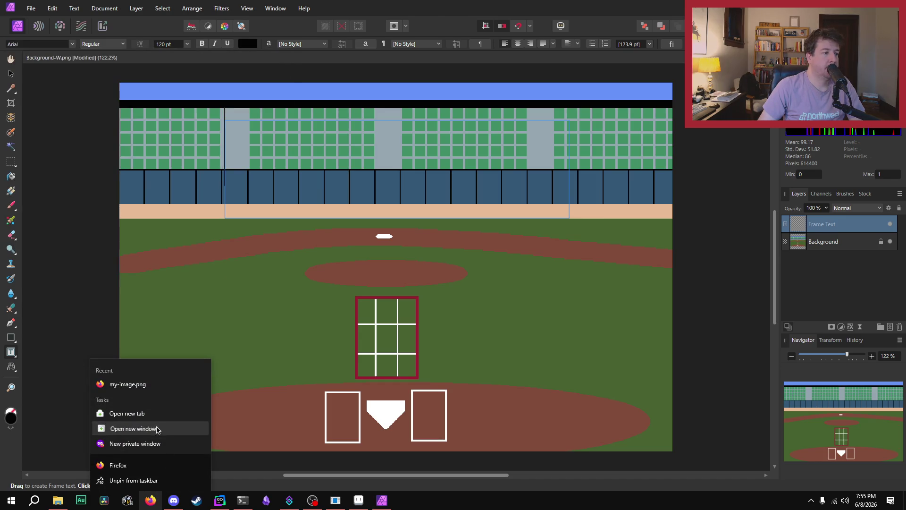
# Open a new Firefox window from the taskbar, then close it to return to Affinity Photo.
pyautogui.click(158, 430)
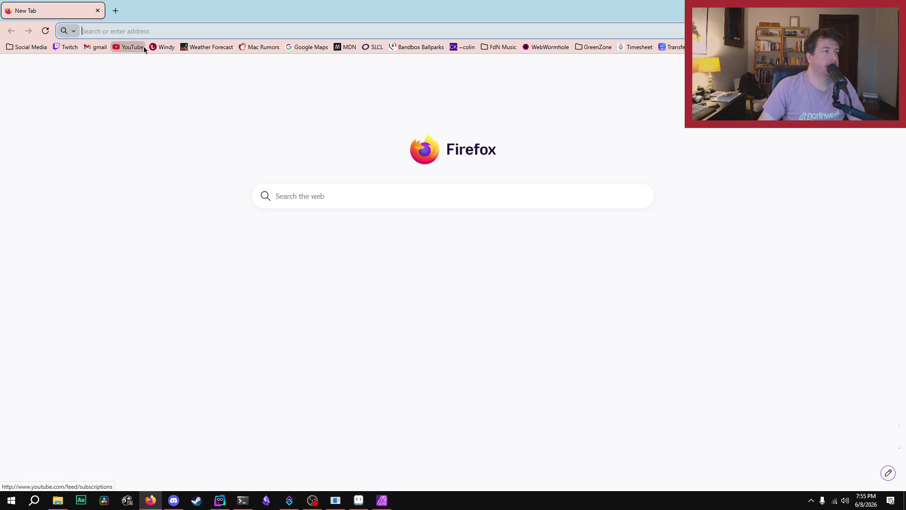
pyautogui.click(895, 10)
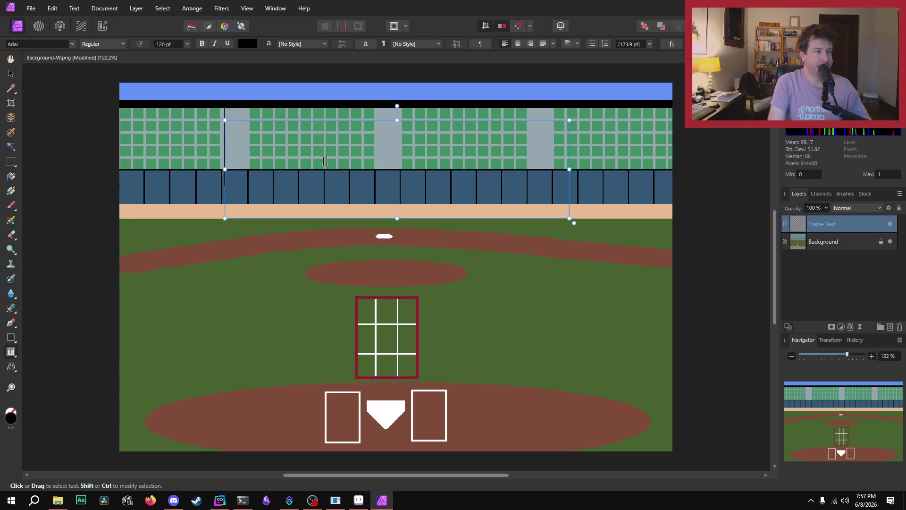
# Choose the Adelon typeface and type HOME RUN in the text frame.
pyautogui.click(27, 43)
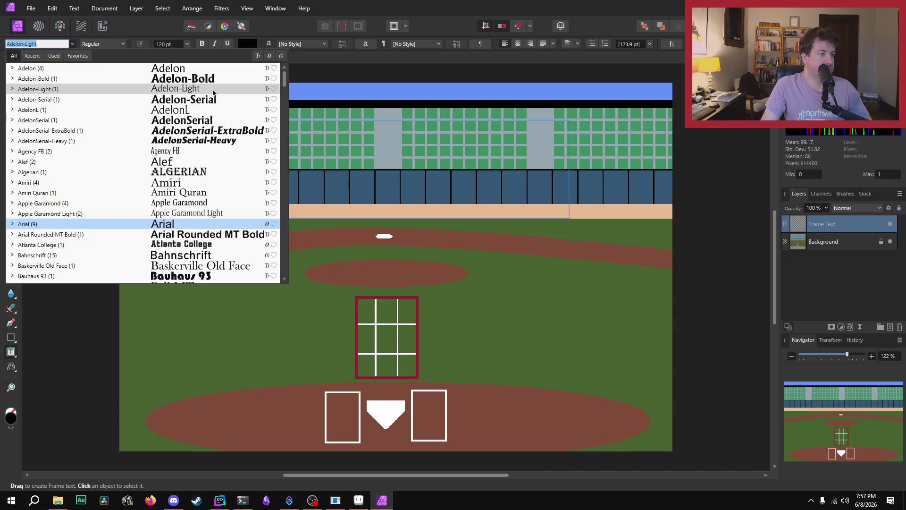
pyautogui.click(210, 70)
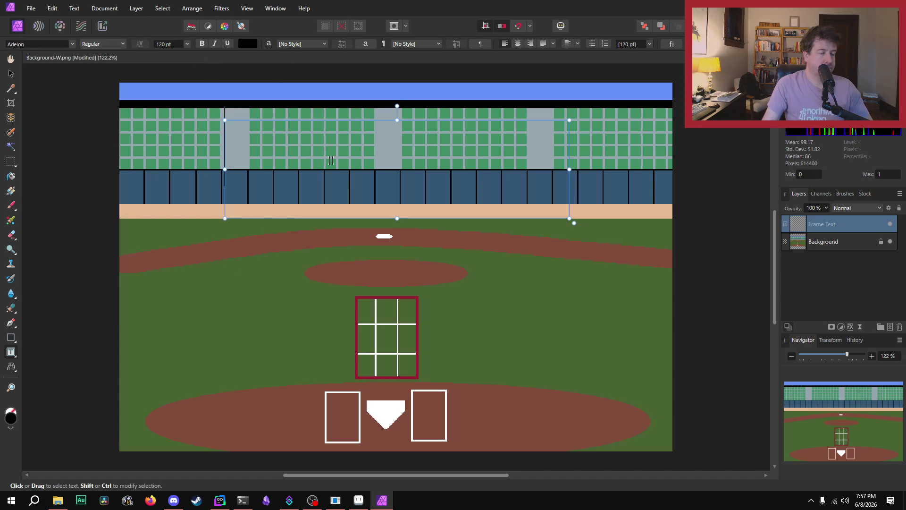
pyautogui.write('HO')
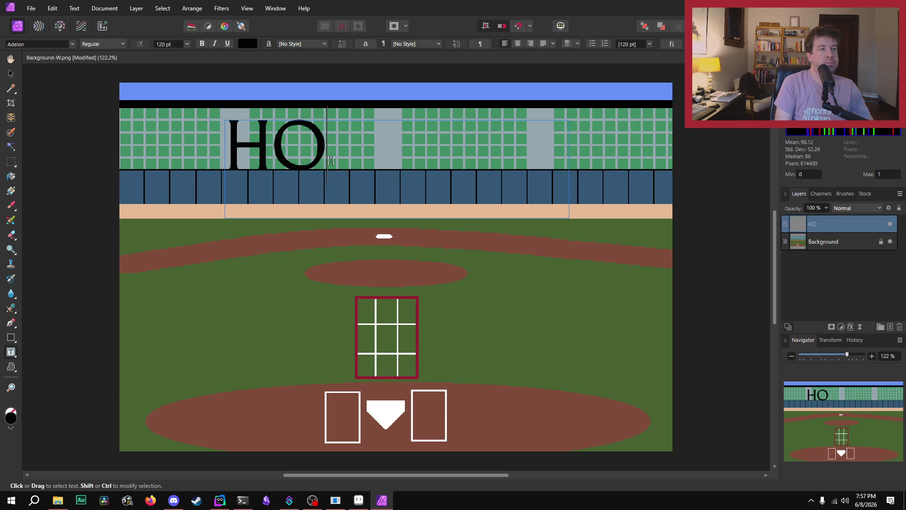
pyautogui.write('ME')
pyautogui.press('Return')
pyautogui.write('RUN')
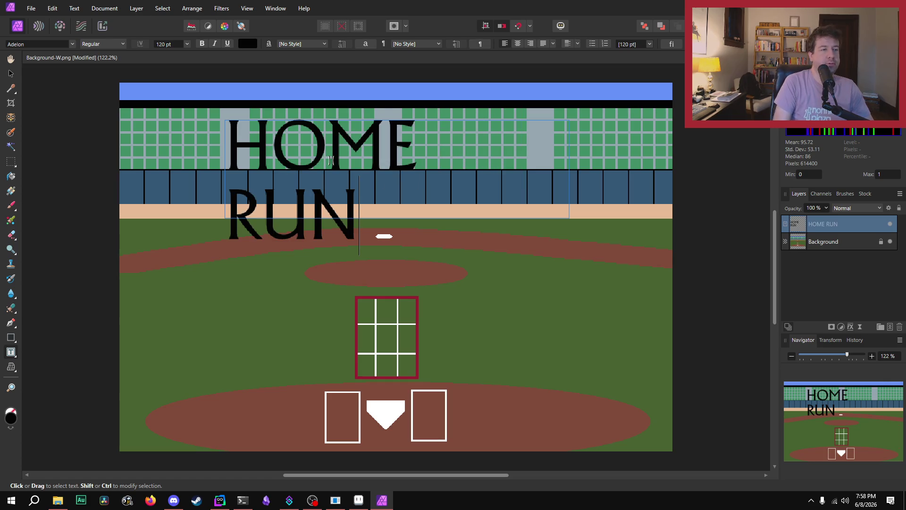
# Resize all the HOME RUN text to 110 pt so it fits on one line.
pyautogui.hotkey('ctrl', 'a')
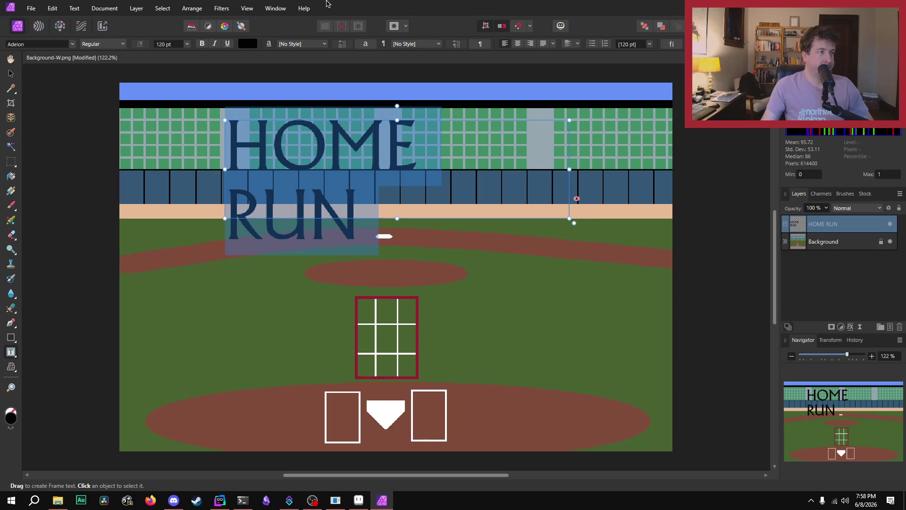
pyautogui.click(175, 43)
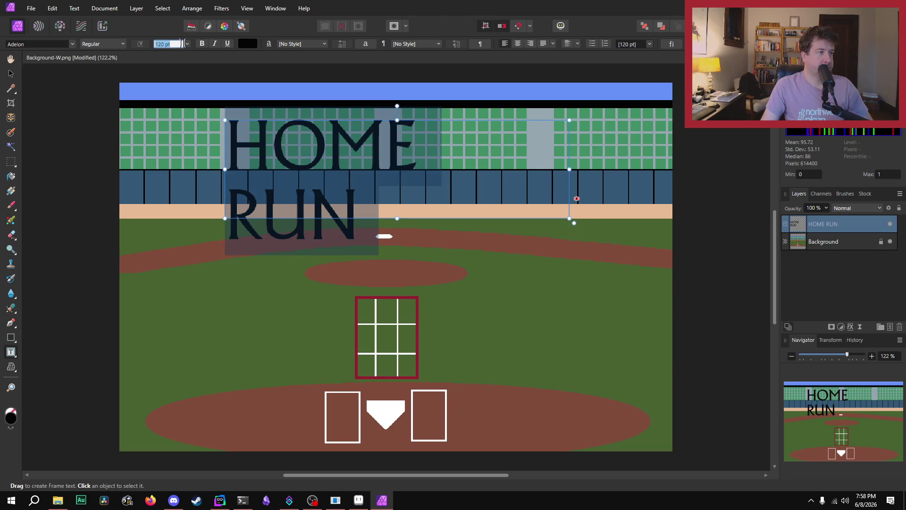
pyautogui.click(187, 44)
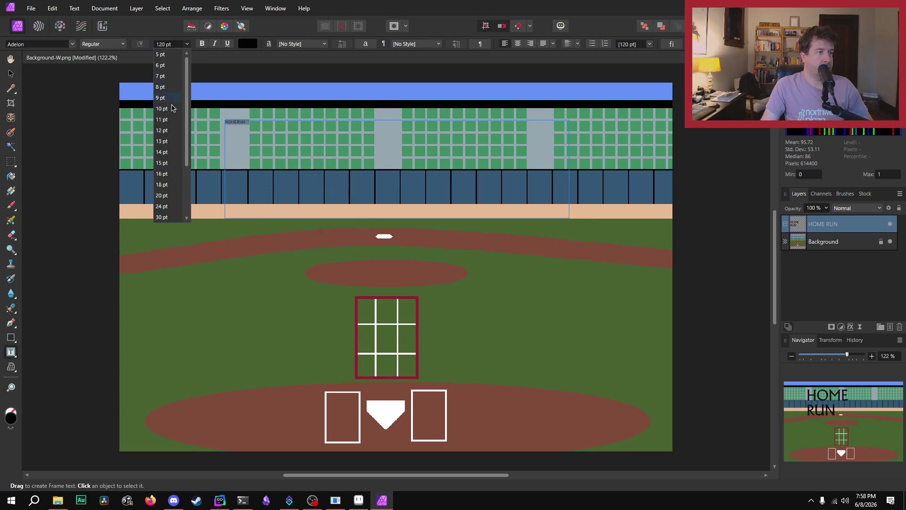
pyautogui.click(166, 44)
pyautogui.write('110')
pyautogui.press('Return')
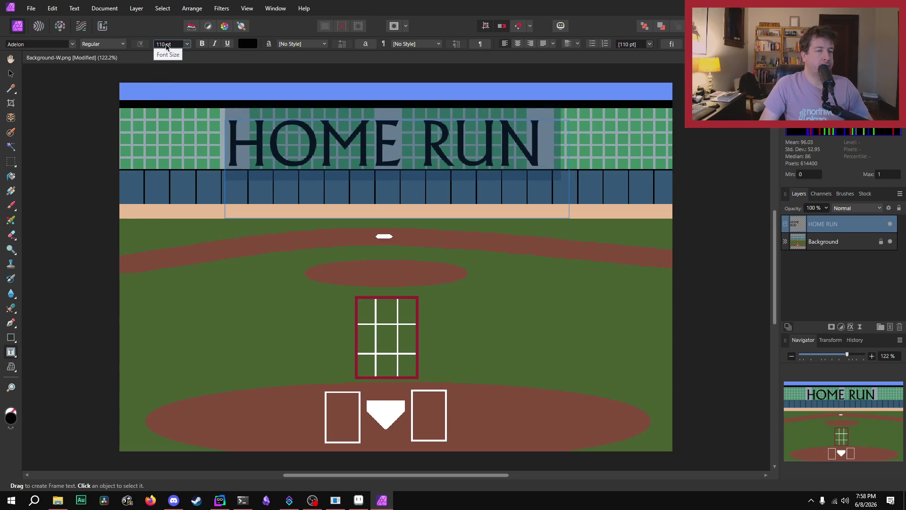
pyautogui.scroll(-10, 166, 45)
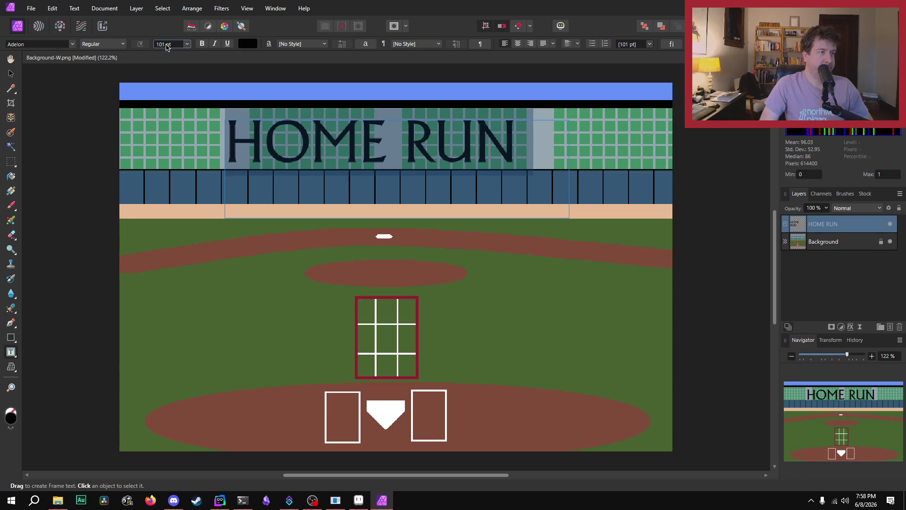
pyautogui.scroll(10, 166, 46)
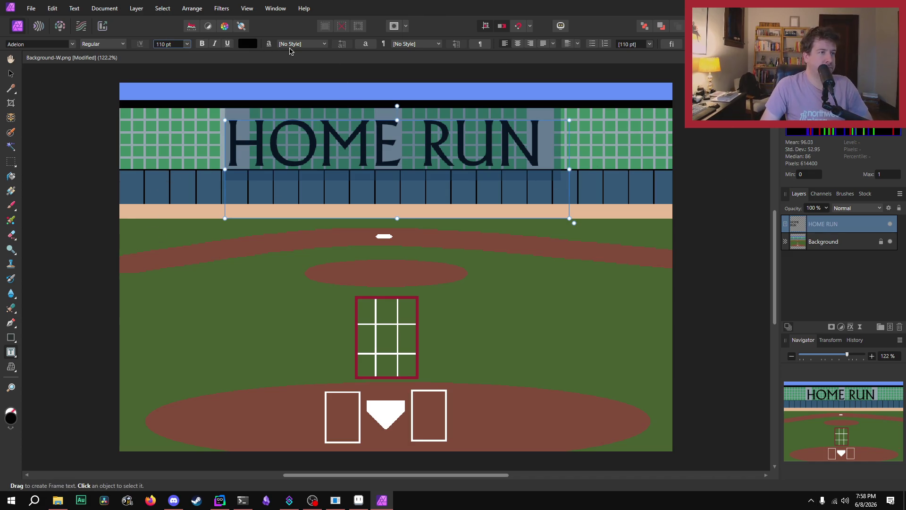
pyautogui.click(250, 46)
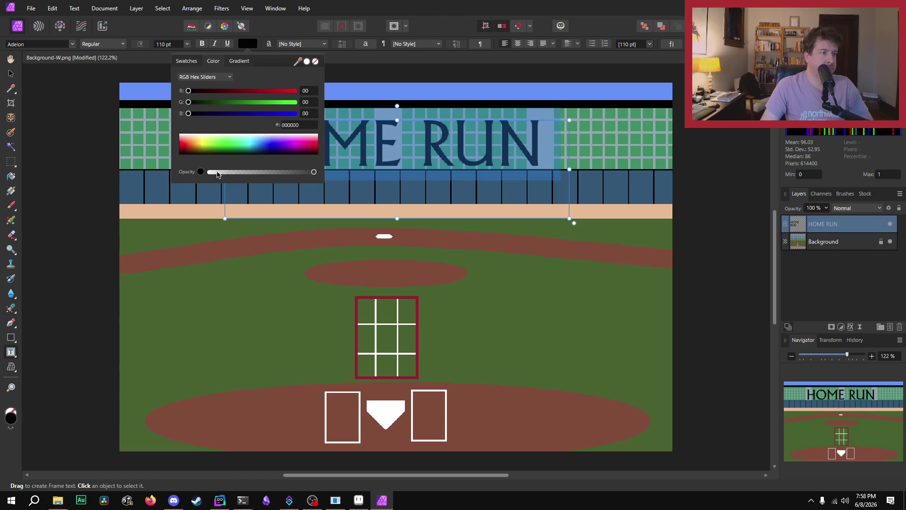
# Set the HOME RUN text colour to hex ffffff and deselect to view the result.
pyautogui.click(299, 124)
pyautogui.write('fff')
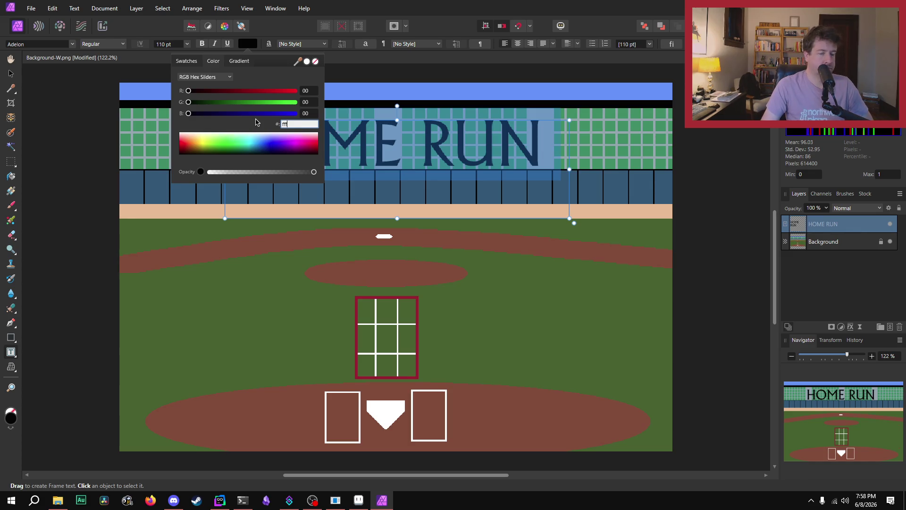
pyautogui.write('fff')
pyautogui.press('Return')
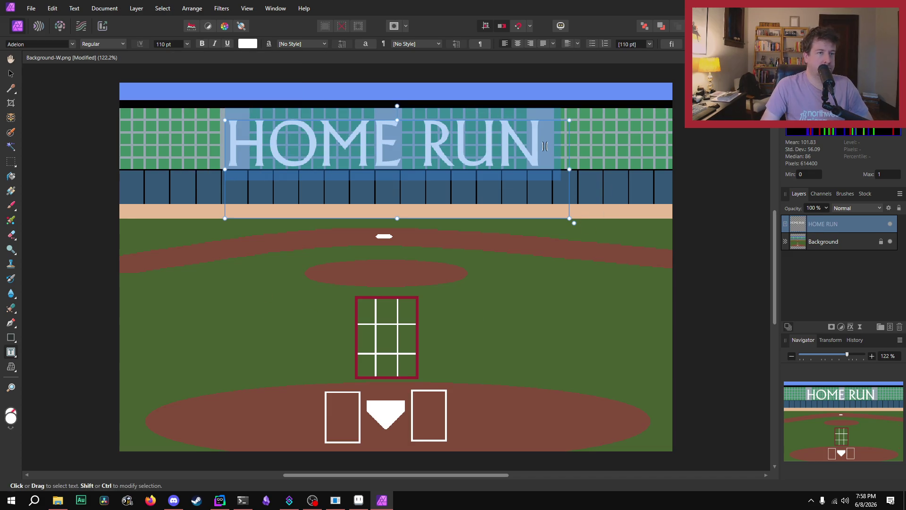
pyautogui.click(547, 174)
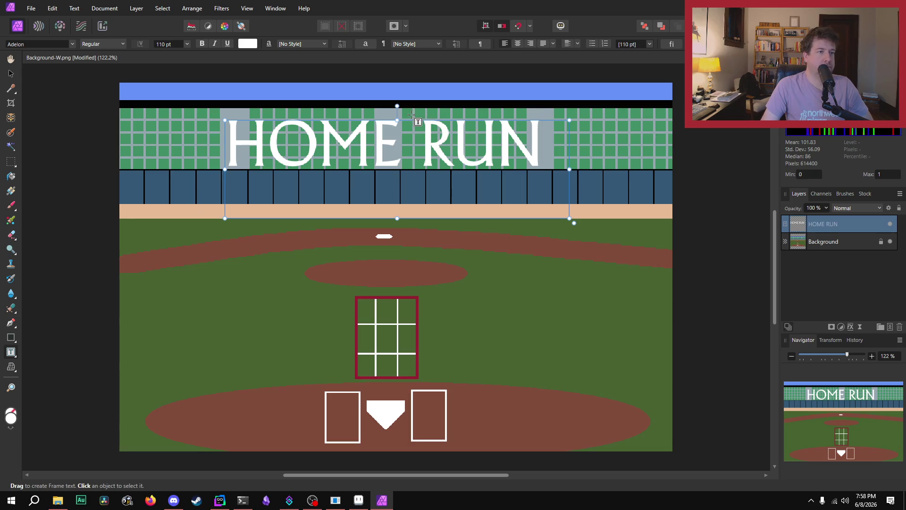
# Move the HOME RUN text down so it sits over the blue wall.
pyautogui.moveTo(409, 119)
pyautogui.mouseDown()
pyautogui.moveTo(409, 208)
pyautogui.moveTo(408, 190)
pyautogui.mouseUp()
pyautogui.moveTo(410, 169); pyautogui.dragTo(410, 166)
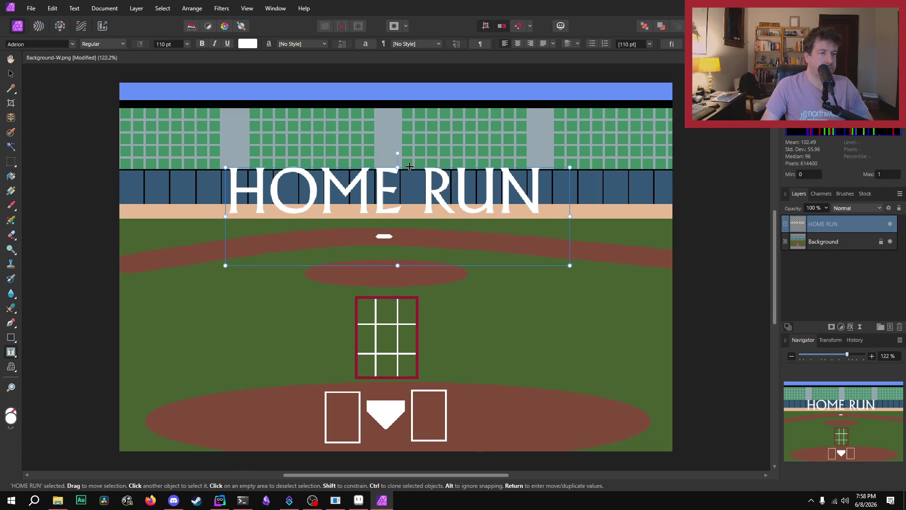
pyautogui.moveTo(410, 166)
pyautogui.mouseDown()
pyautogui.moveTo(408, 264)
pyautogui.moveTo(413, 170)
pyautogui.mouseUp()
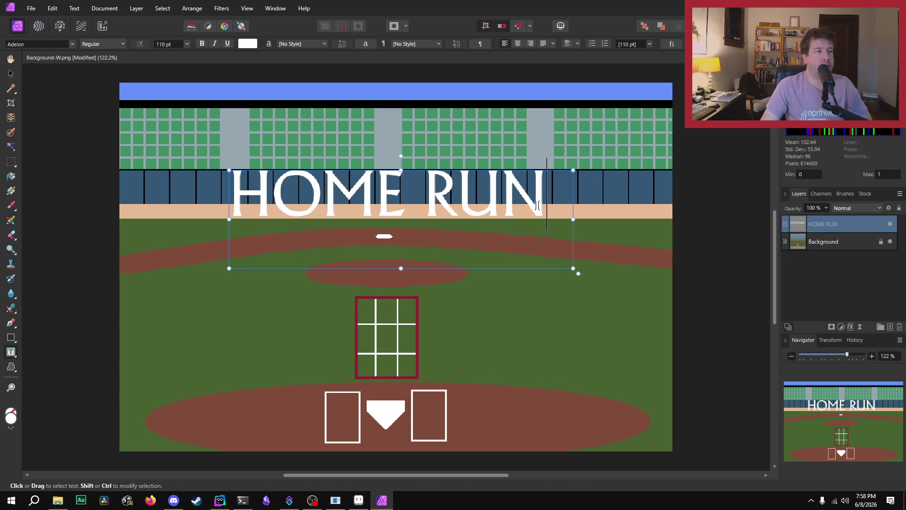
# Reduce the HOME RUN font size to 106 pt.
pyautogui.moveTo(547, 198); pyautogui.dragTo(246, 189)
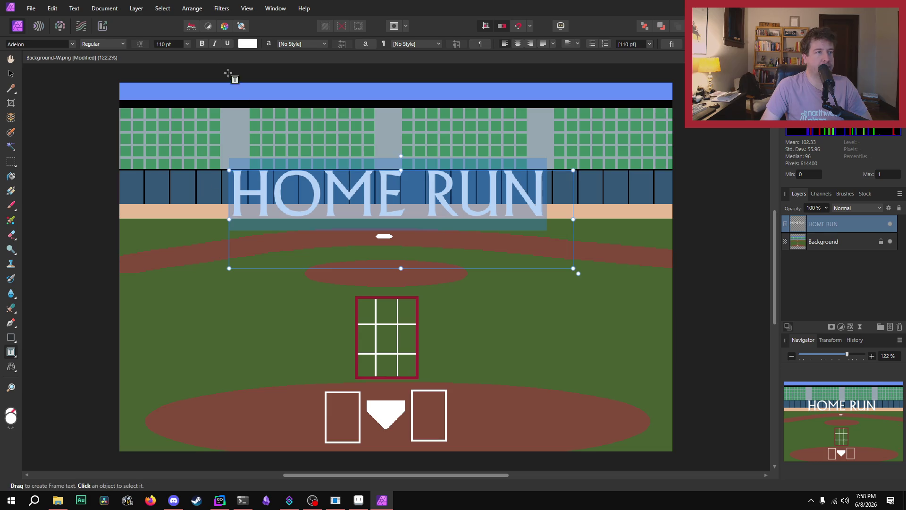
pyautogui.click(165, 44)
pyautogui.press('Down')
pyautogui.press('Down')
pyautogui.press('Down')
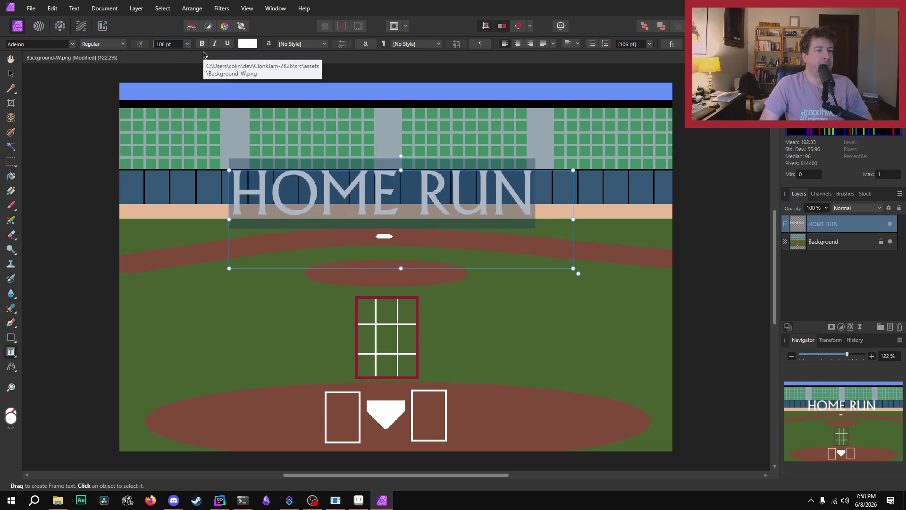